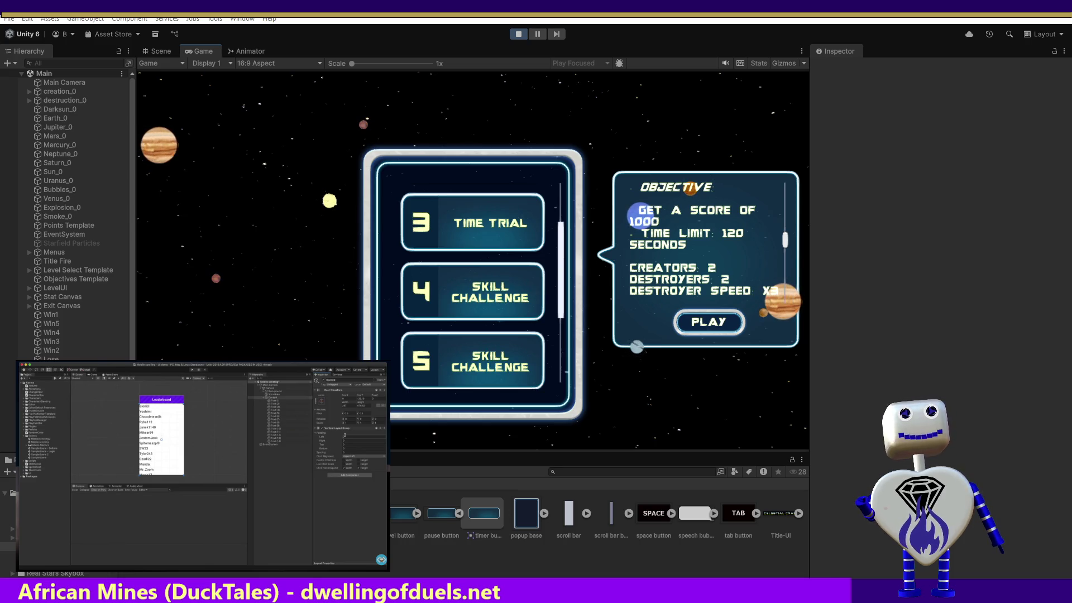
Exit the video's fullscreen, then shrink and re-maximize the browser window
{"action": "mouse_move", "coordinate": [74, 430]}
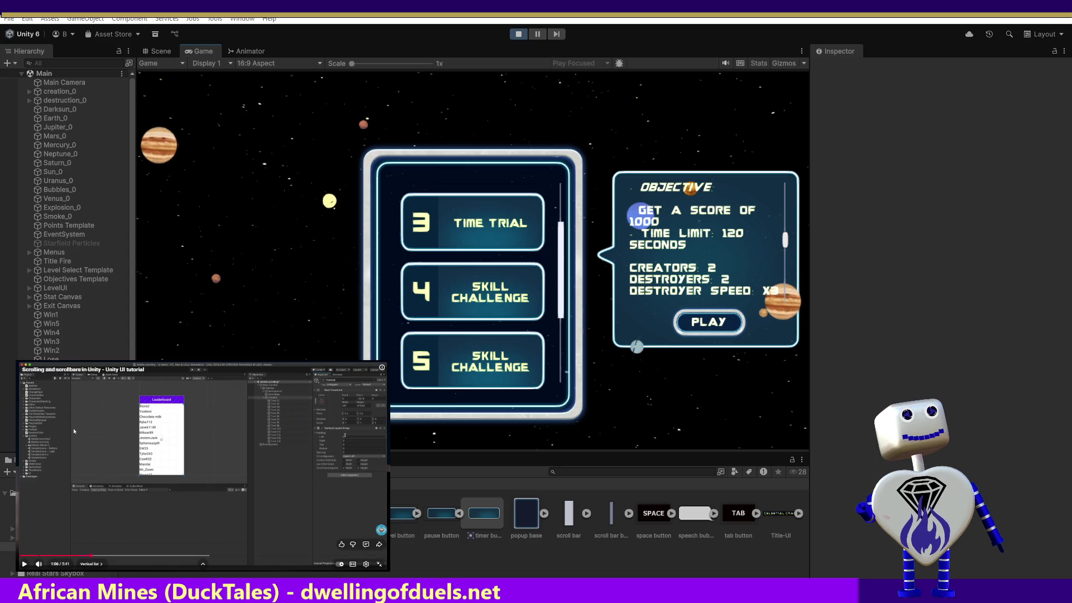
{"action": "double_click", "coordinate": [201, 381]}
{"action": "left_click_drag", "start_coordinate": [210, 374], "coordinate": [148, 379]}
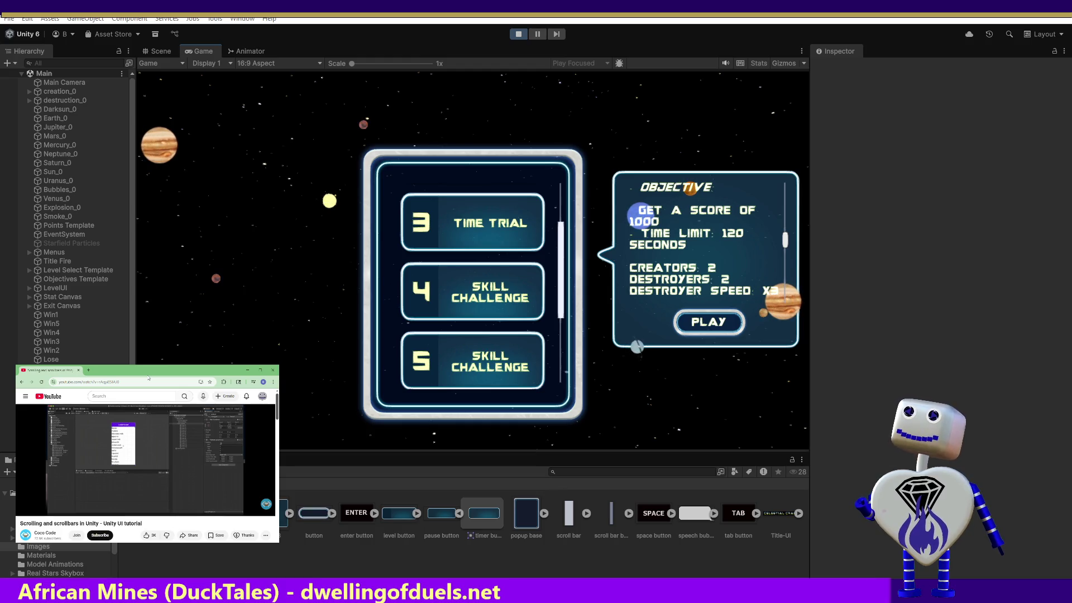
{"action": "double_click", "coordinate": [228, 367]}
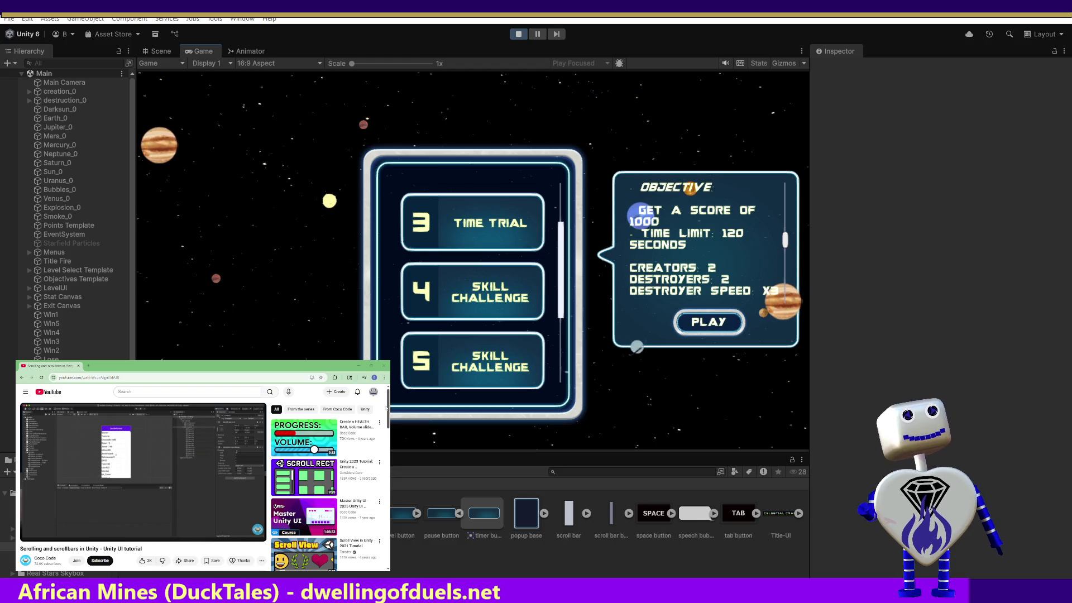
Make the tutorial video full screen again and rewind it to 0:48
{"action": "mouse_move", "coordinate": [198, 477]}
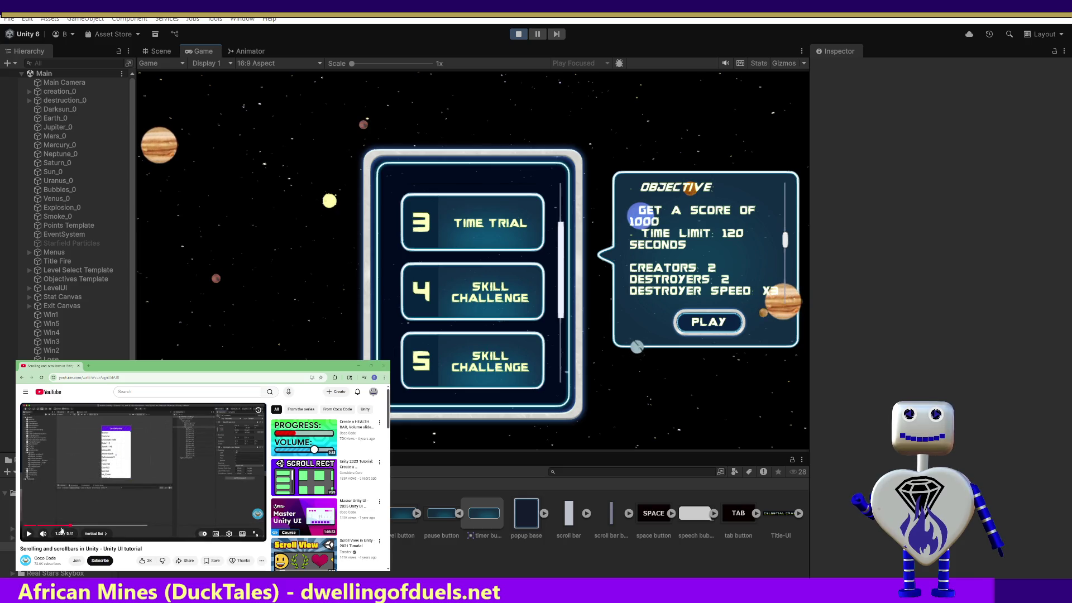
{"action": "left_click", "coordinate": [255, 536]}
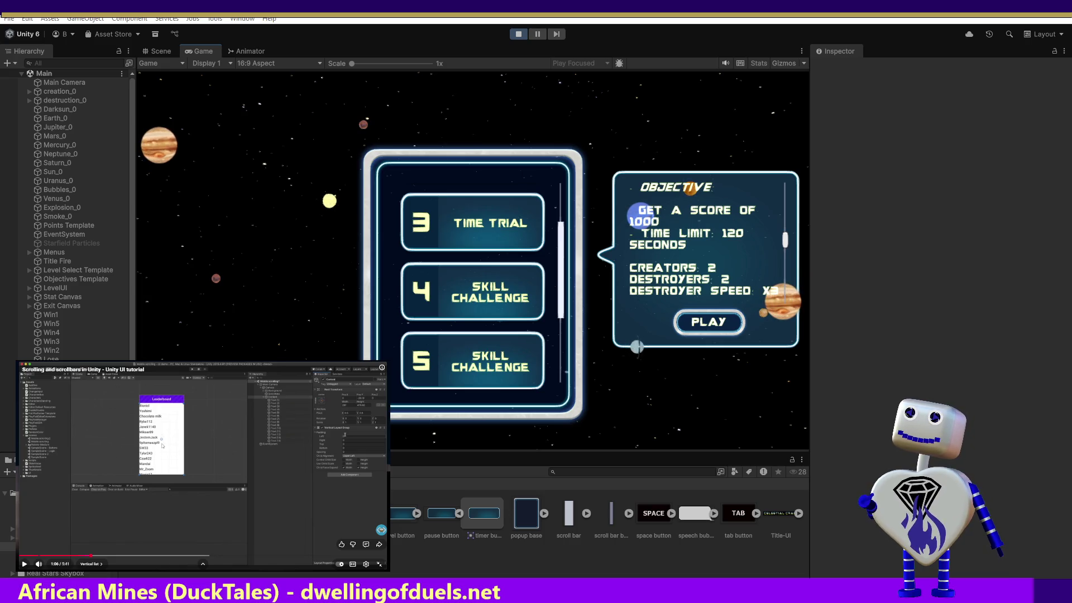
{"action": "left_click_drag", "start_coordinate": [78, 556], "coordinate": [73, 557]}
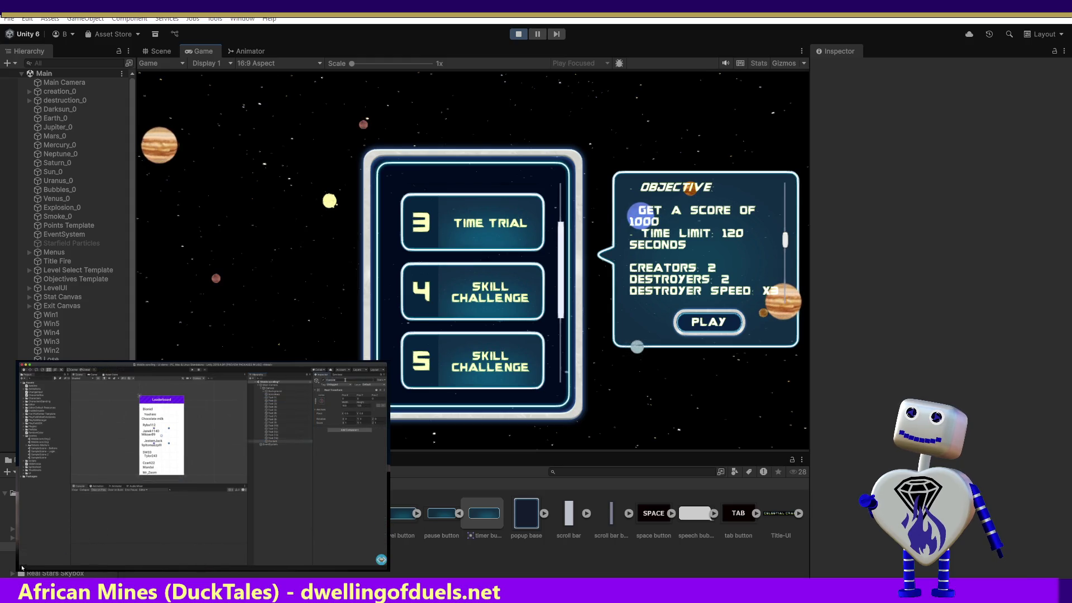
Resume the tutorial and expand Menus and MainMenu in the Hierarchy
{"action": "left_click", "coordinate": [23, 565]}
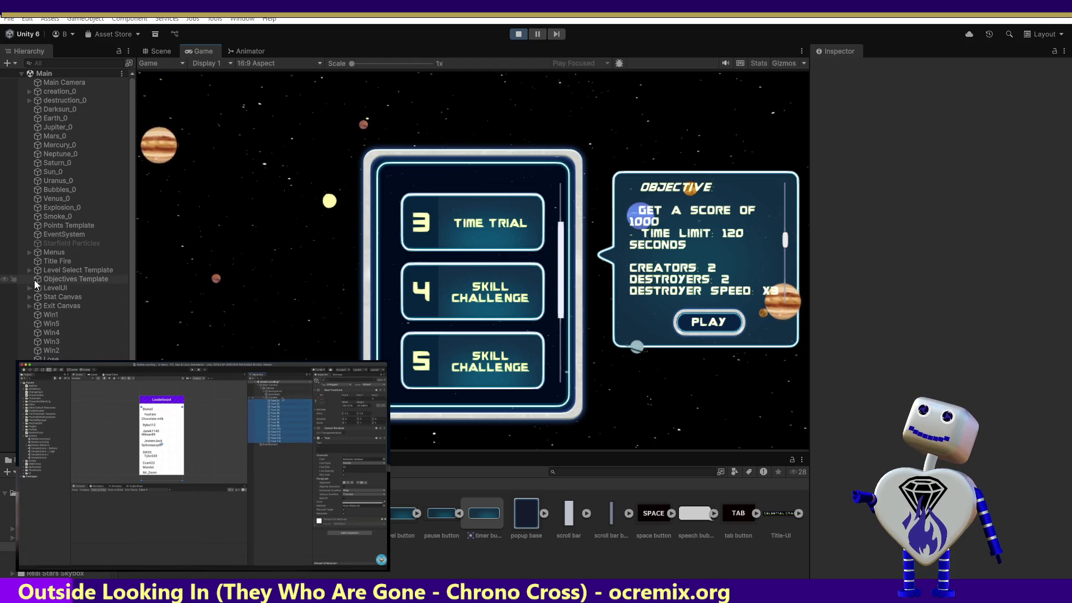
{"action": "left_click", "coordinate": [29, 251]}
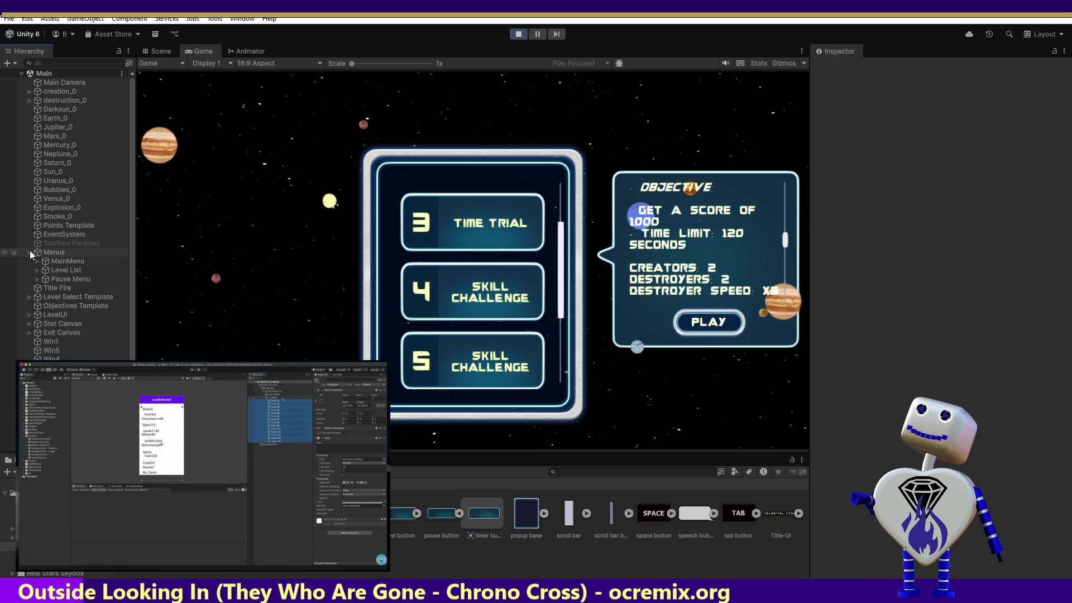
{"action": "left_click", "coordinate": [37, 262]}
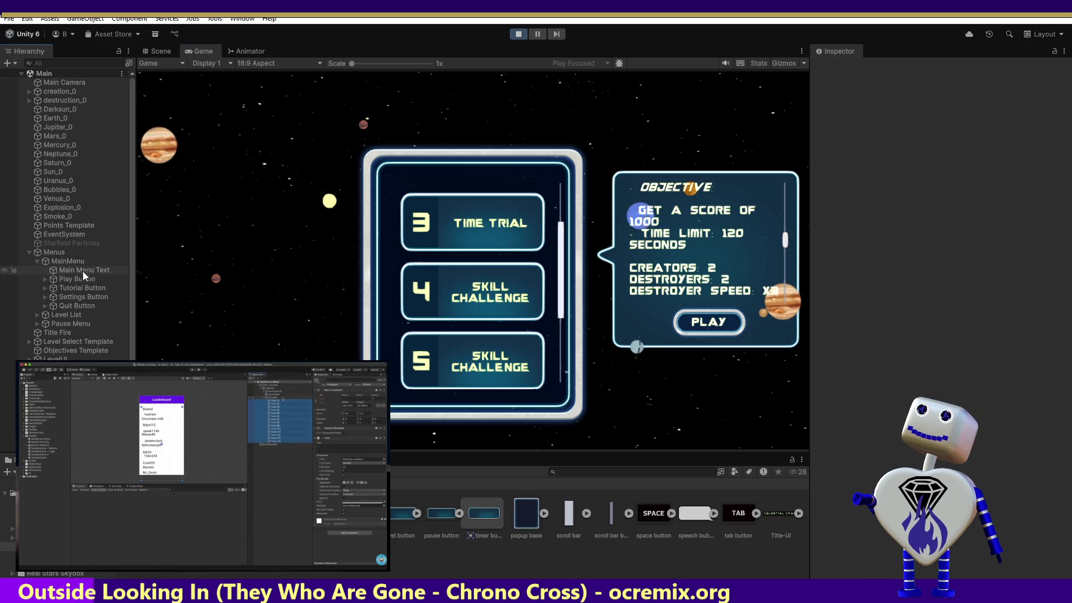
Expand Play Button, Settings Button and Level List, then select Pause Menu Contrainer
{"action": "left_click", "coordinate": [46, 280]}
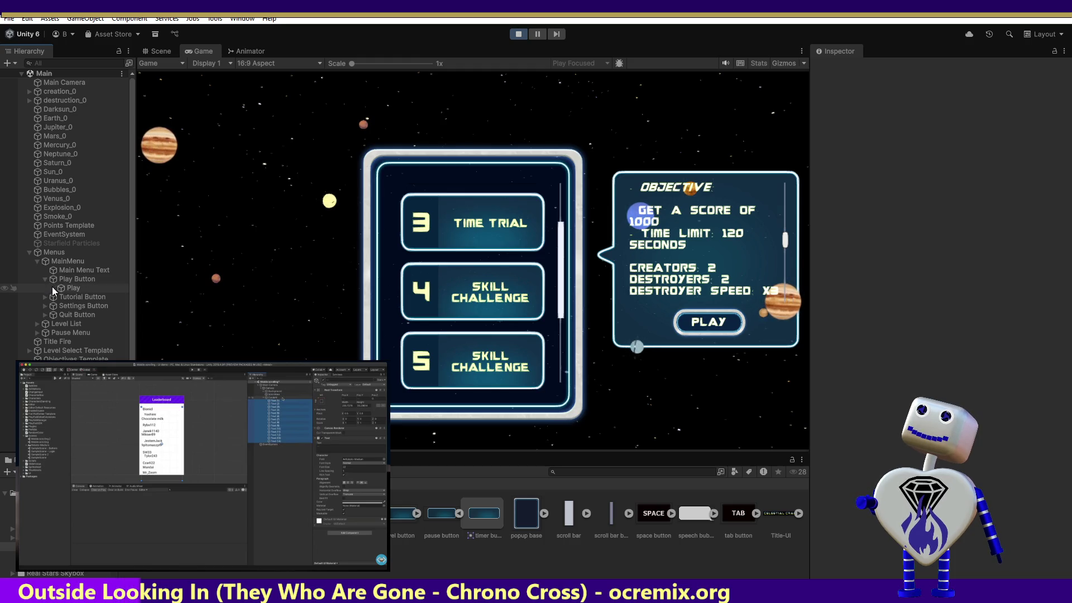
{"action": "left_click", "coordinate": [45, 306]}
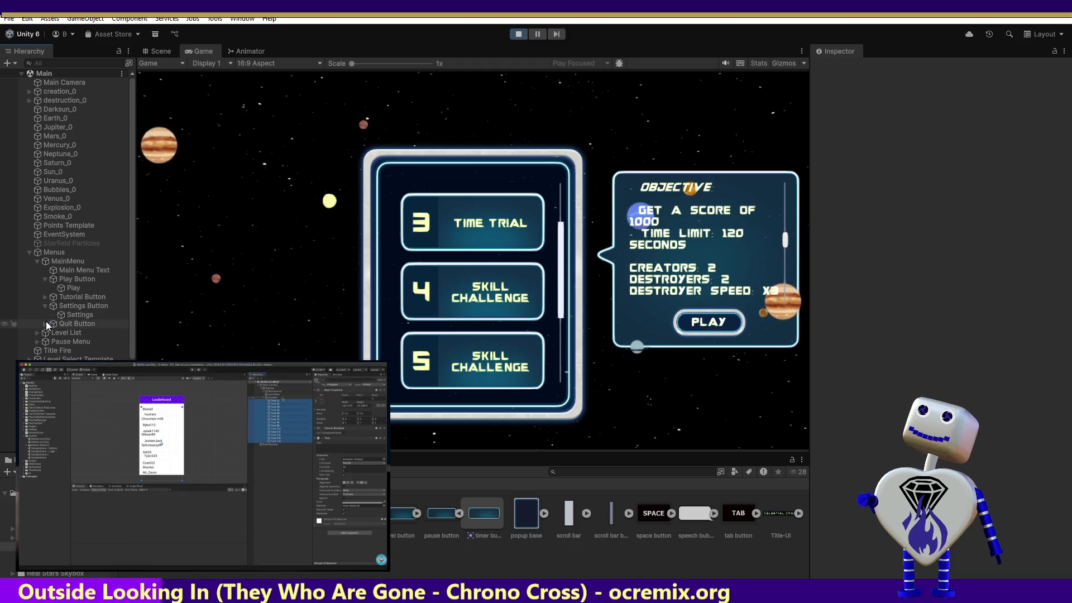
{"action": "left_click", "coordinate": [35, 331]}
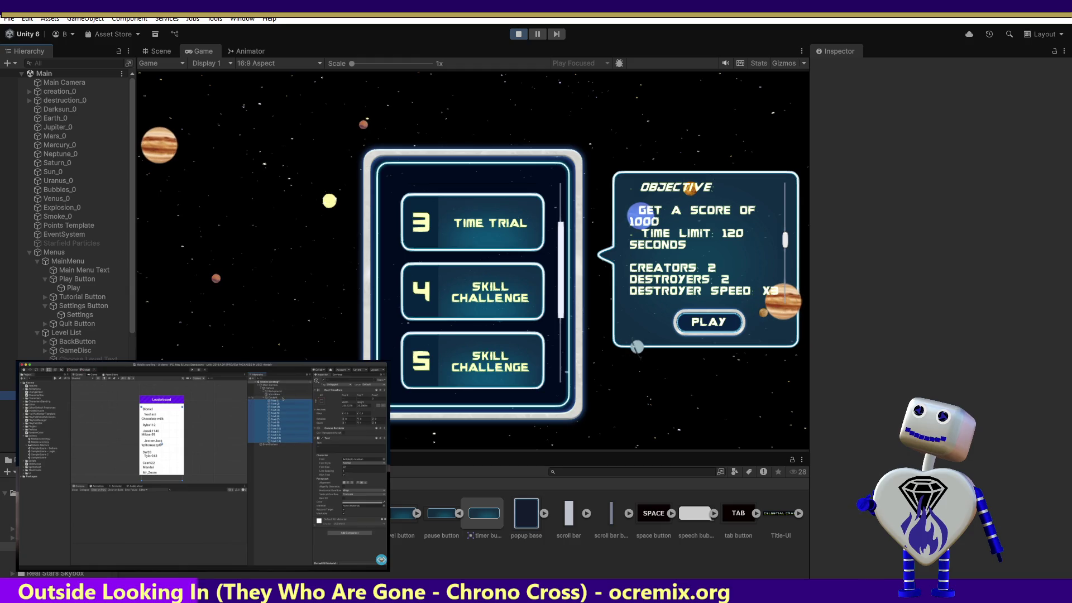
{"action": "left_click", "coordinate": [83, 395]}
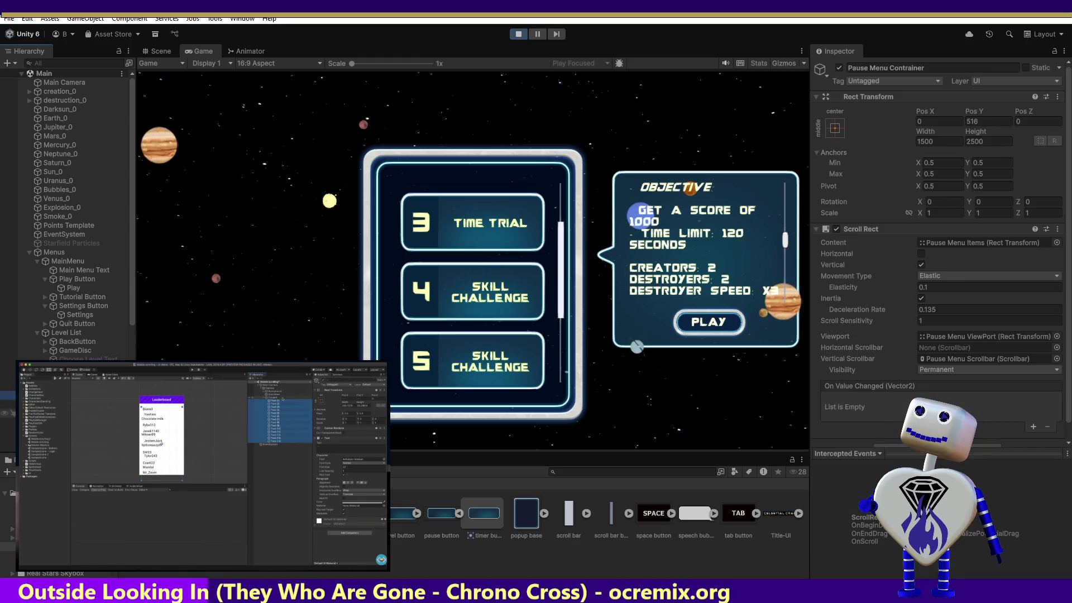
Scroll the Hierarchy and widen its panel so Pause Menu Contrainer's full name shows
{"action": "scroll", "coordinate": [130, 312], "scroll_direction": "down", "scroll_amount": 2}
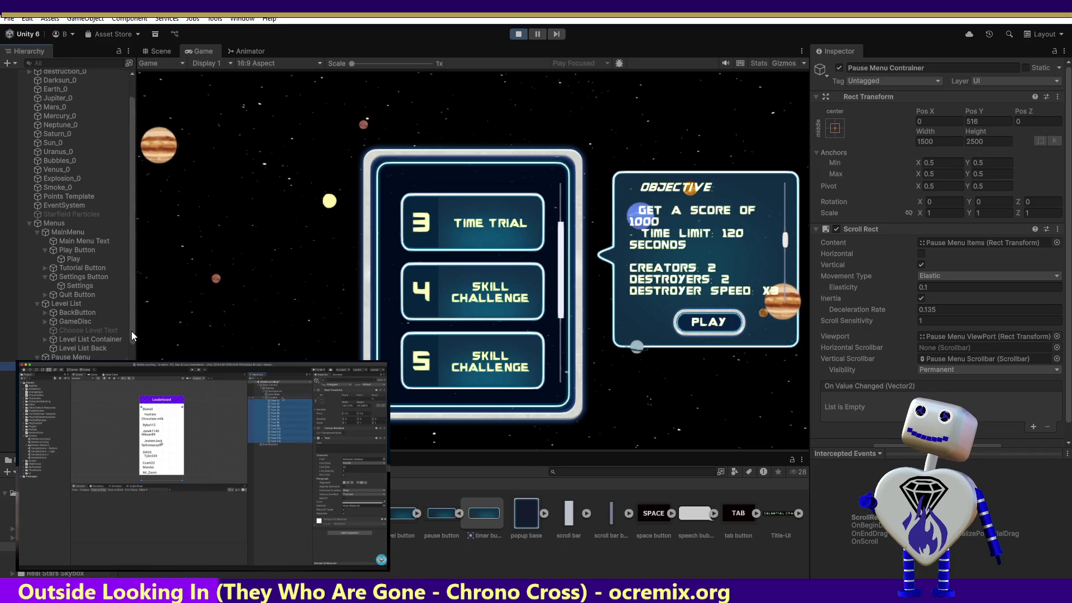
{"action": "left_click_drag", "start_coordinate": [138, 354], "coordinate": [188, 354]}
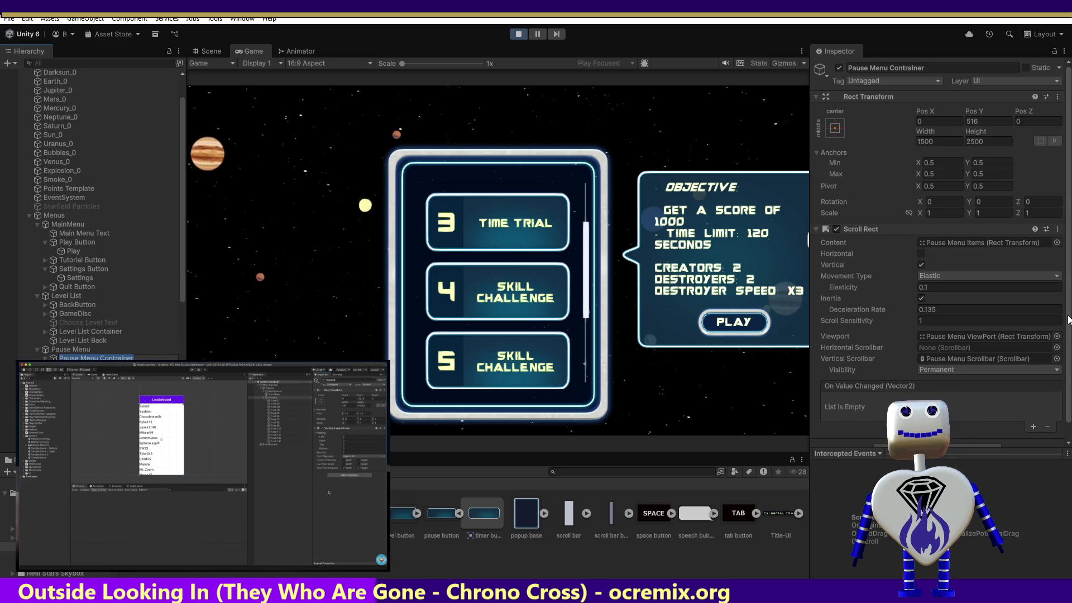
{"action": "scroll", "coordinate": [938, 251], "scroll_direction": "down", "scroll_amount": 1}
Compare Pause Menu ViewPort with Pause Menu Items' layout group and size fitter, pausing the tutorial
{"action": "left_click", "coordinate": [90, 367]}
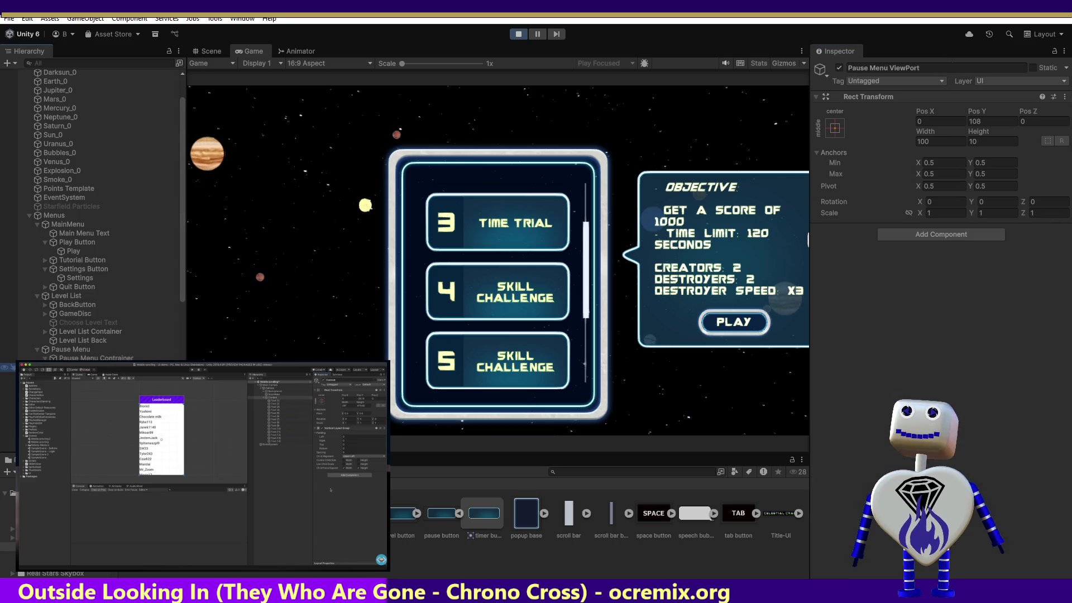
{"action": "left_click", "coordinate": [90, 376]}
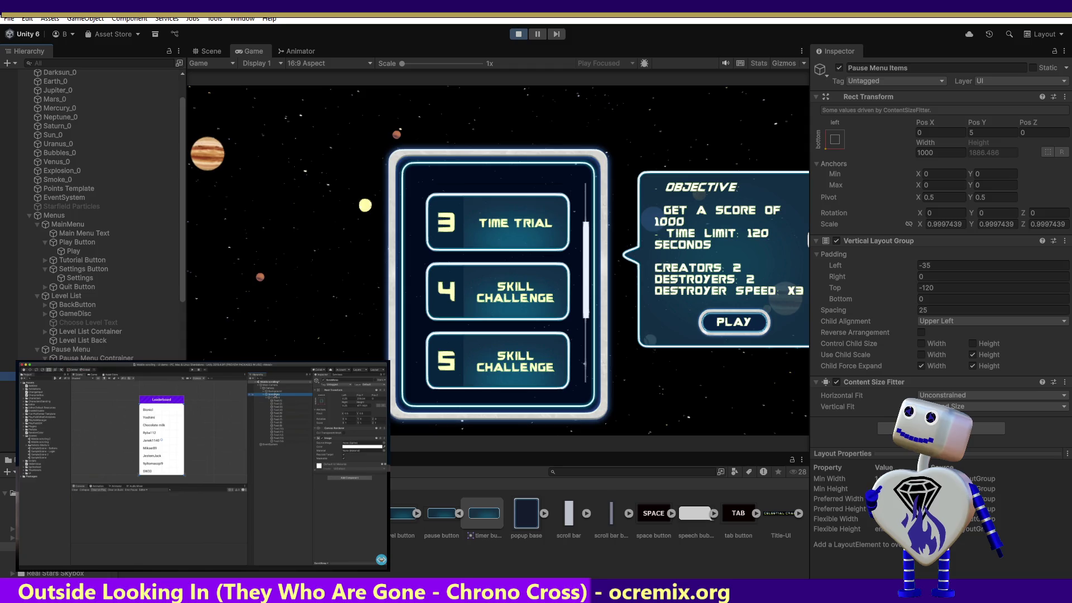
{"action": "left_click", "coordinate": [255, 426]}
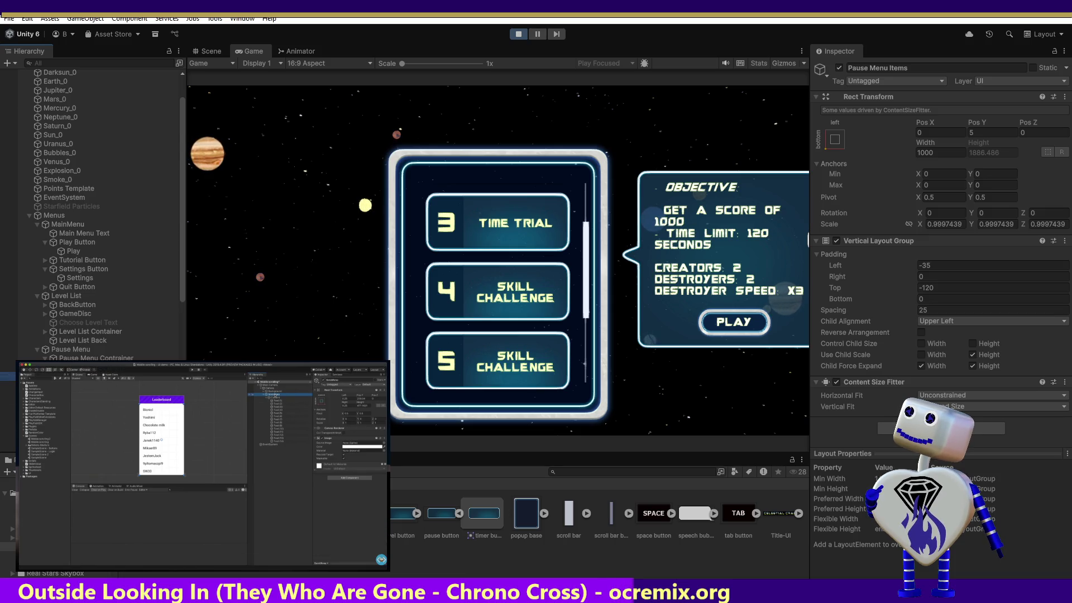
{"action": "left_click", "coordinate": [89, 367]}
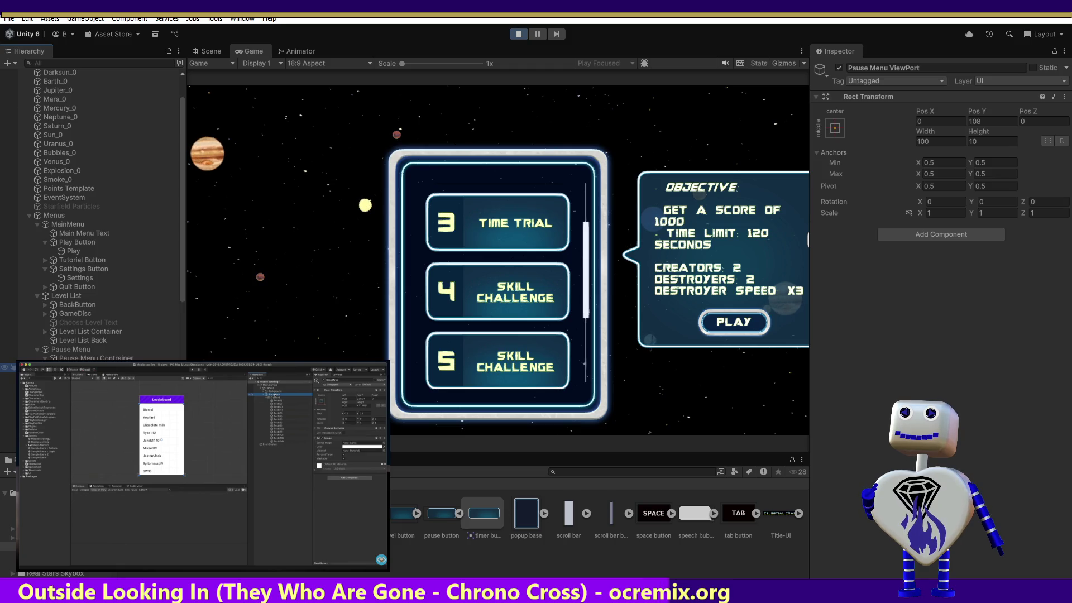
{"action": "left_click", "coordinate": [89, 375]}
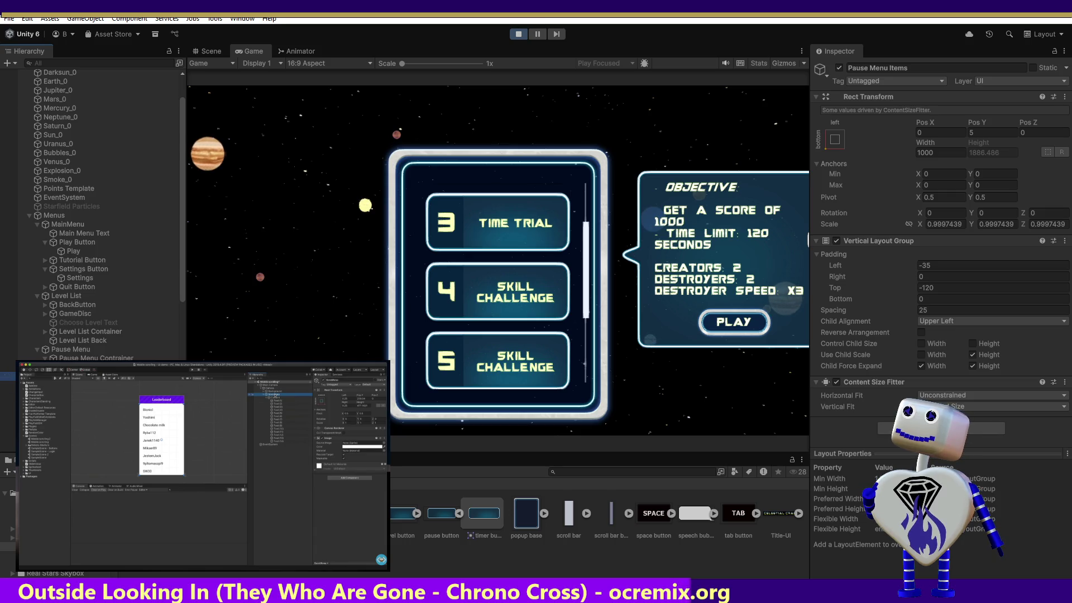
Rewind the scrollbar tutorial to 1:26 and play it
{"action": "left_click", "coordinate": [125, 557]}
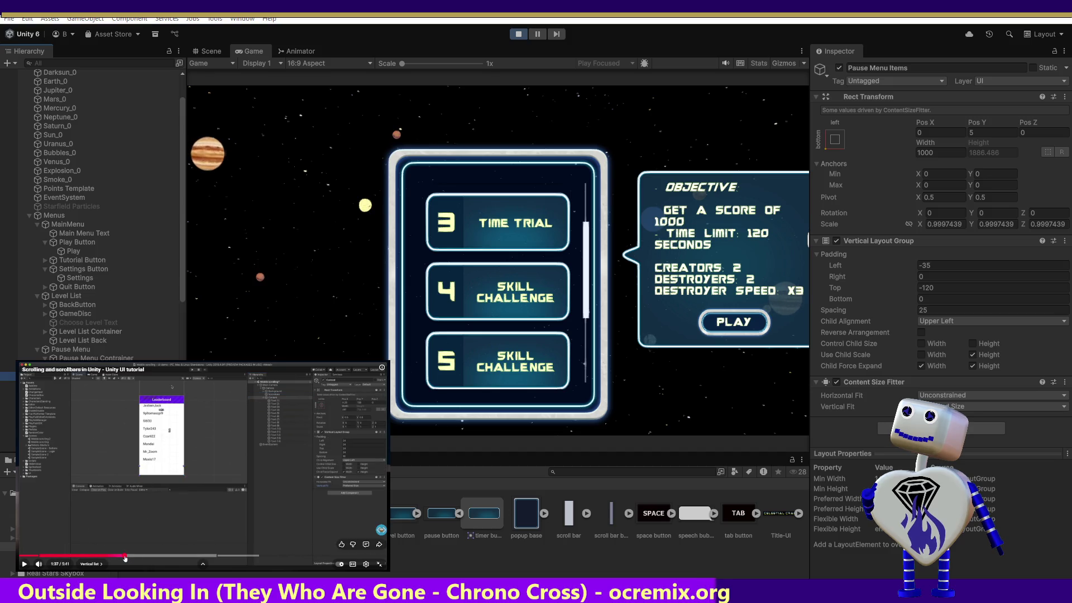
{"action": "left_click", "coordinate": [122, 557]}
{"action": "left_click", "coordinate": [116, 557]}
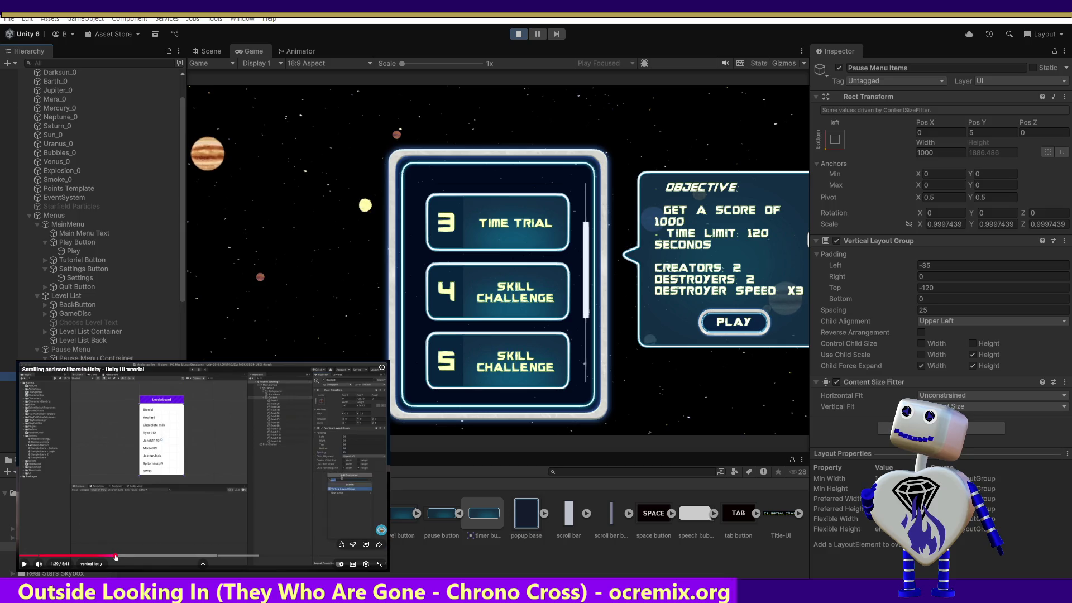
{"action": "left_click", "coordinate": [113, 558]}
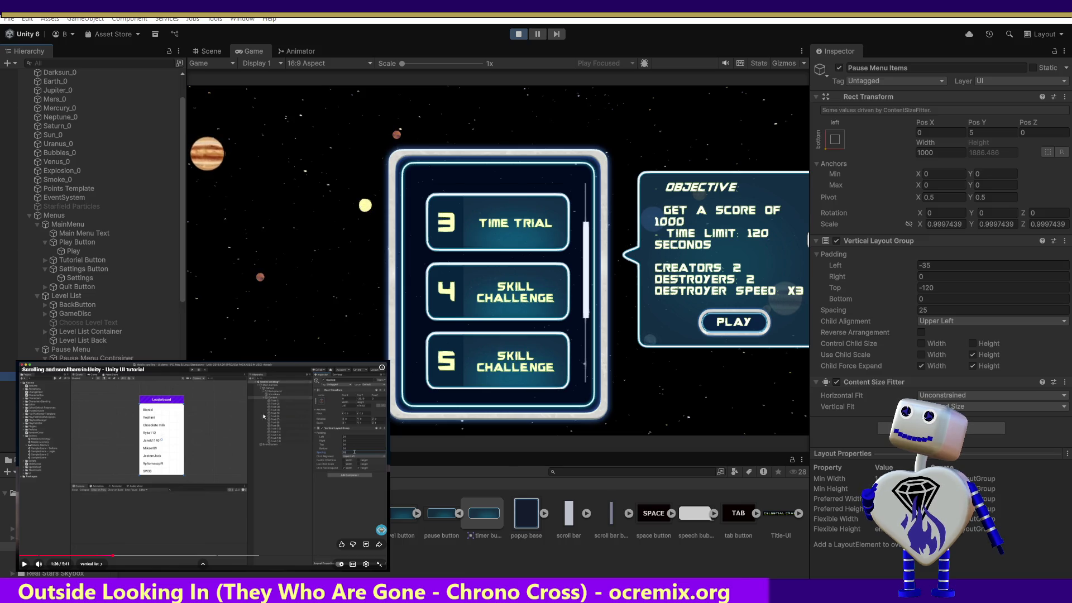
{"action": "left_click", "coordinate": [181, 509]}
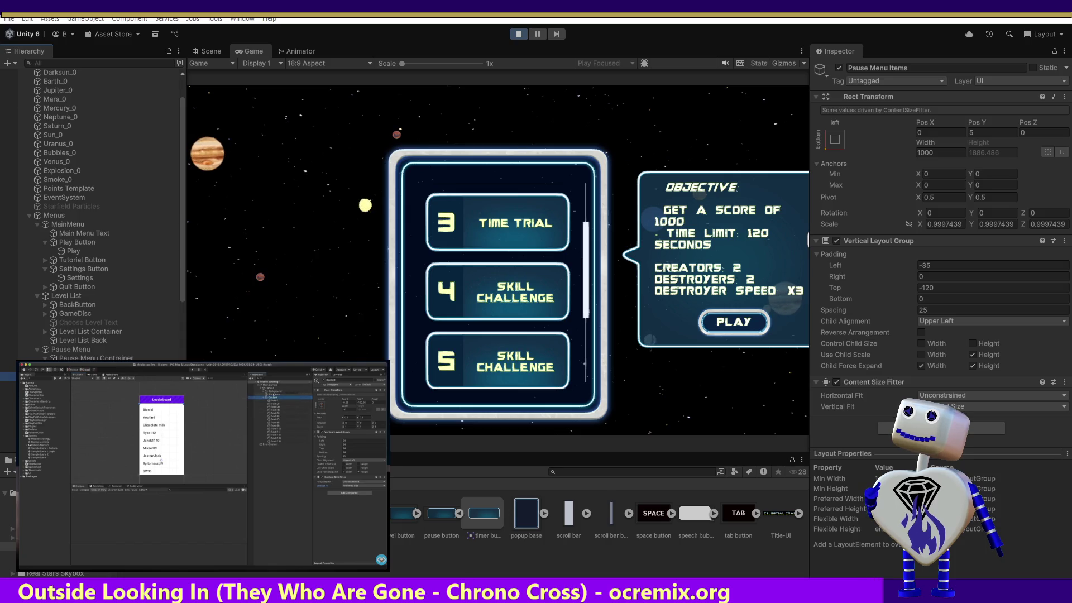
Pause the video and review Pause Menu Contrainer's Scroll Rect content, viewport and scrollbar links
{"action": "mouse_move", "coordinate": [184, 473]}
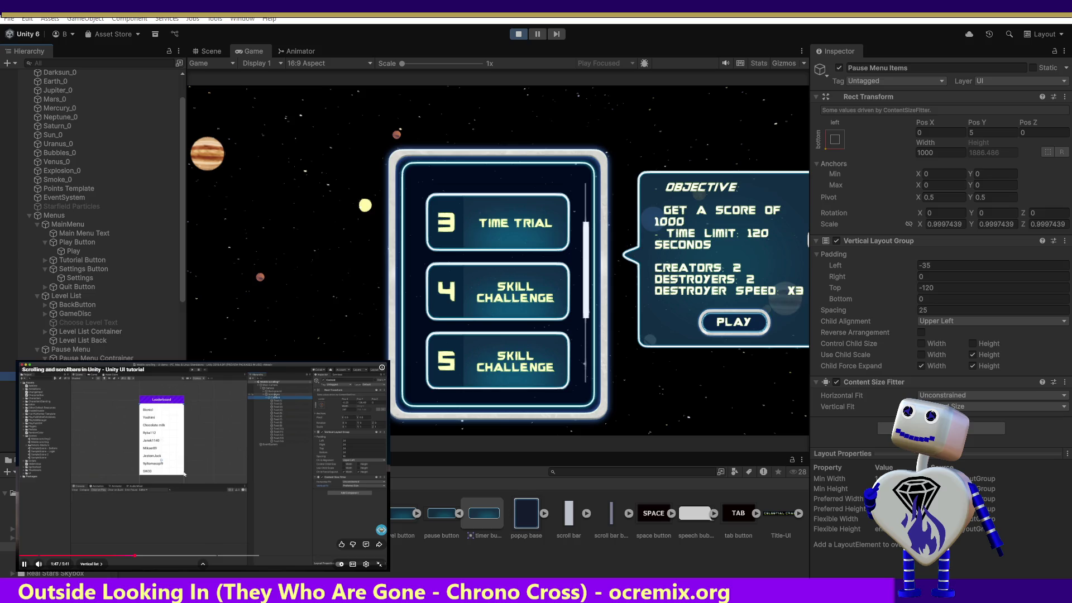
{"action": "left_click", "coordinate": [196, 454]}
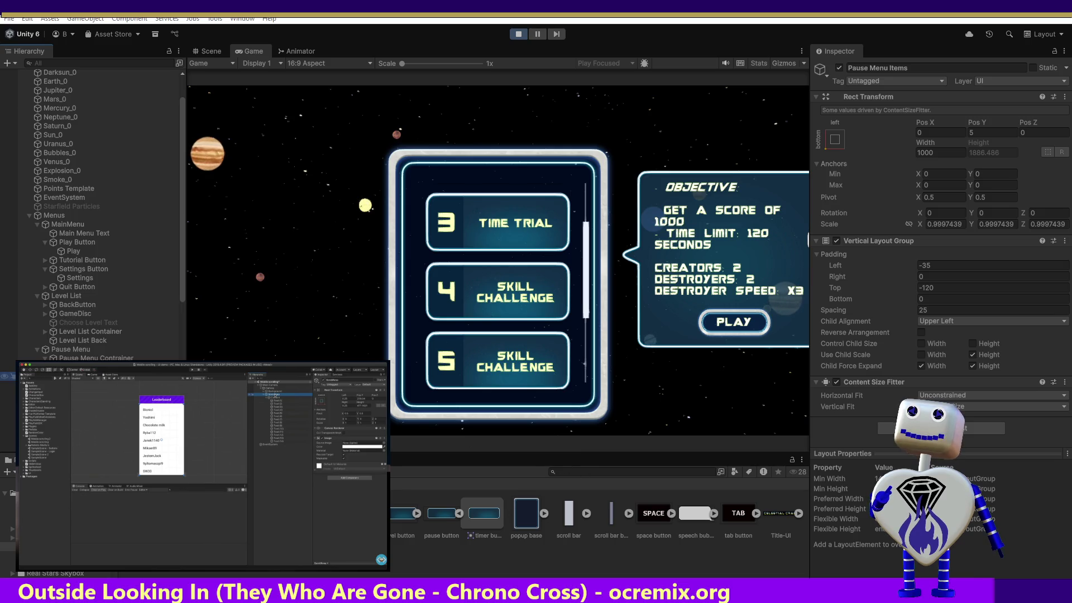
{"action": "left_click", "coordinate": [8, 367]}
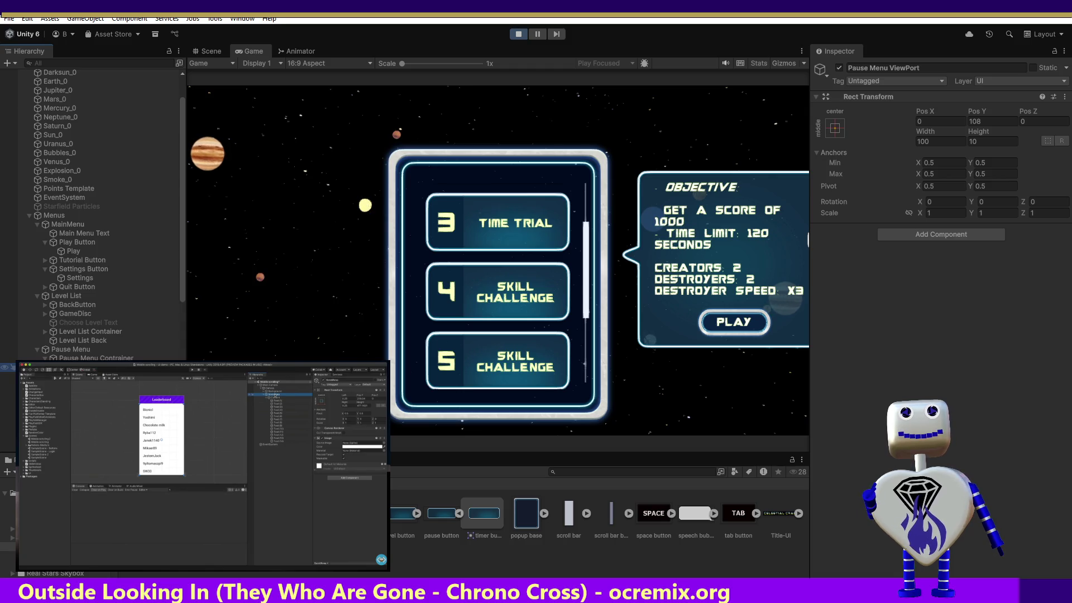
{"action": "left_click", "coordinate": [8, 358]}
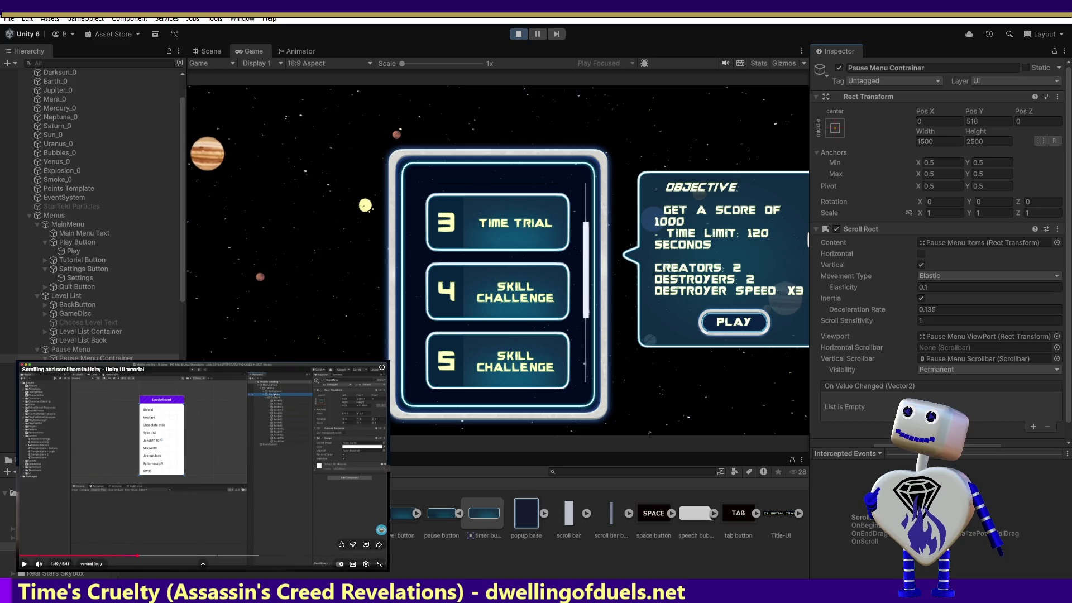
Rewind the tutorial to the leaderboard list example and pause it at 0:57
{"action": "left_click", "coordinate": [46, 555]}
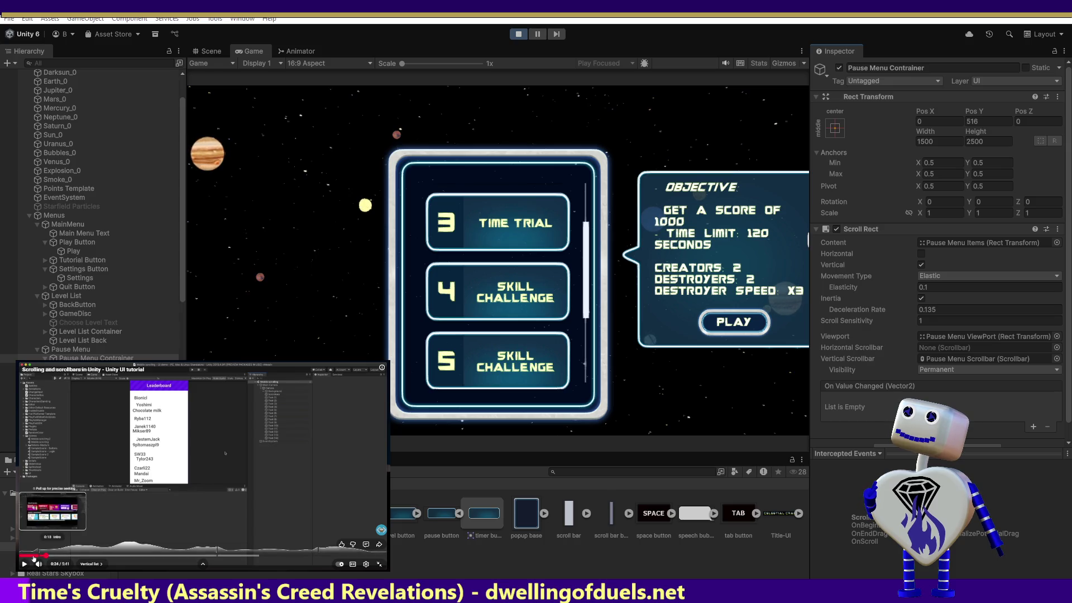
{"action": "left_click", "coordinate": [34, 555]}
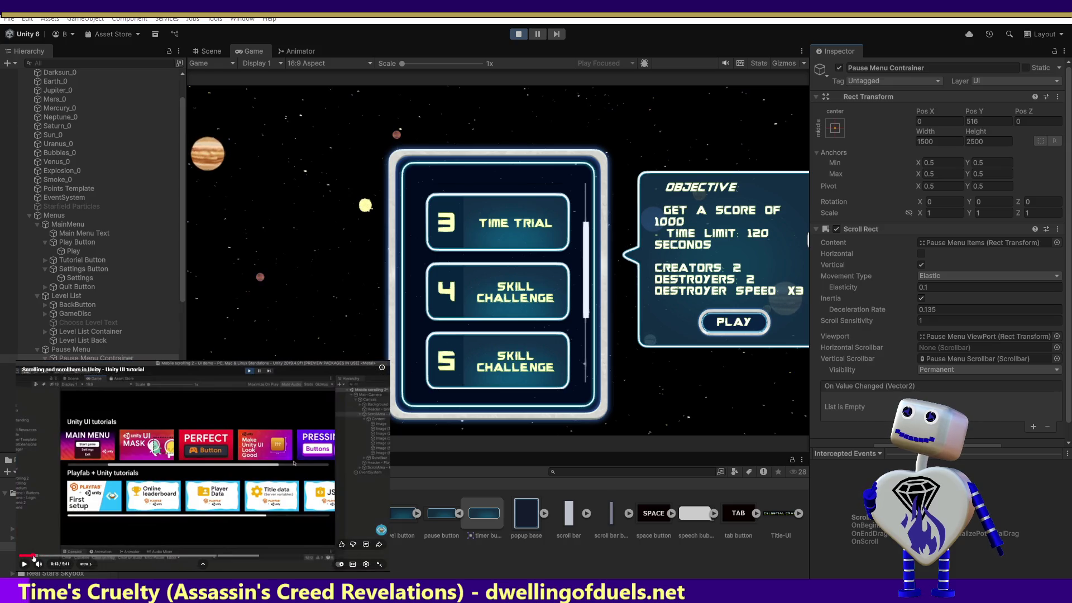
{"action": "left_click", "coordinate": [49, 556]}
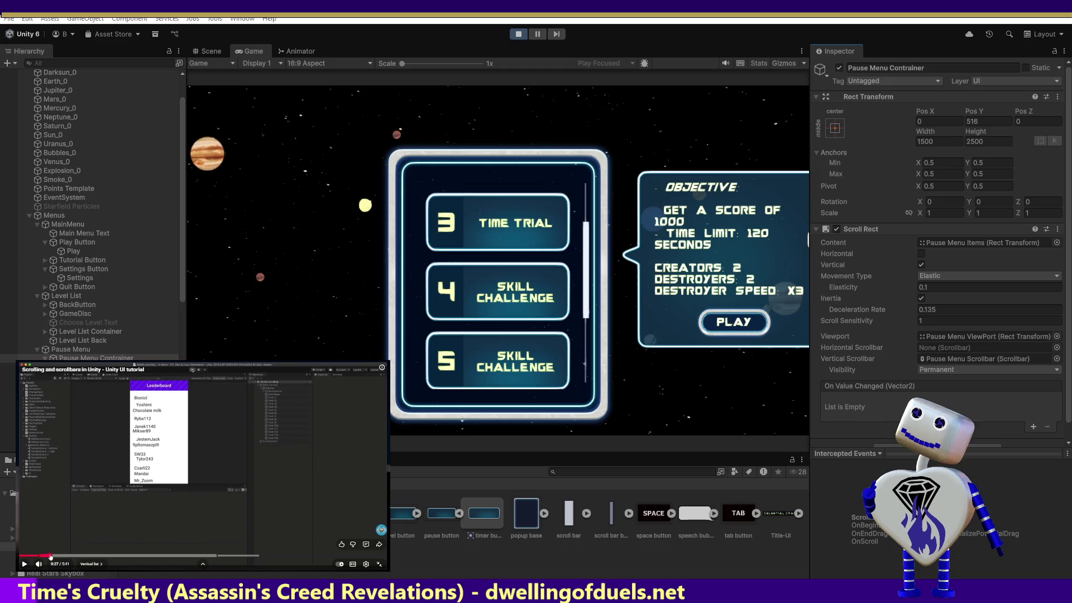
{"action": "left_click", "coordinate": [79, 532]}
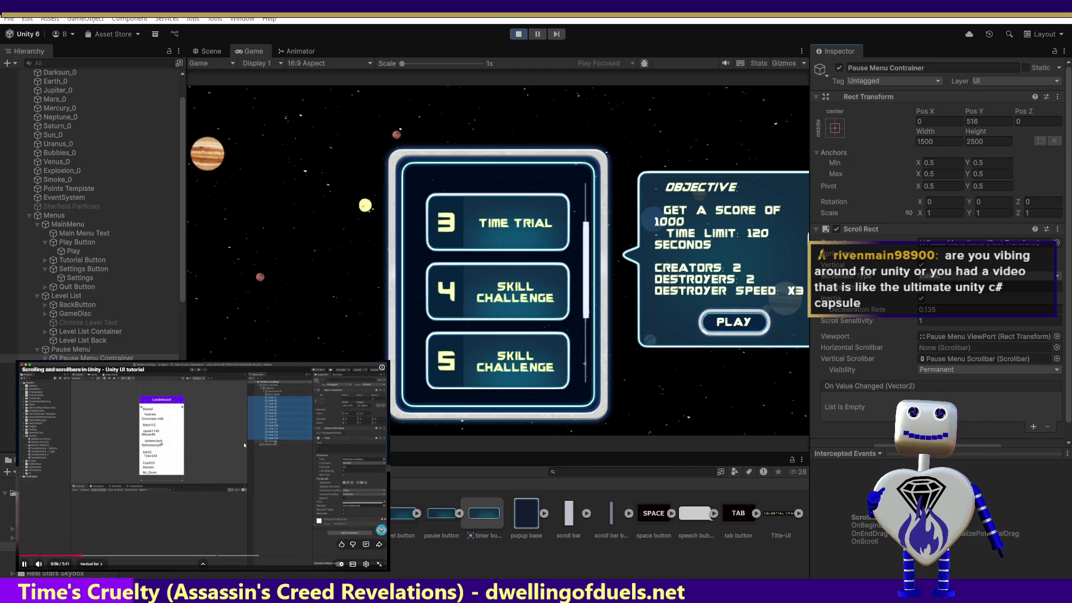
{"action": "left_click", "coordinate": [223, 424]}
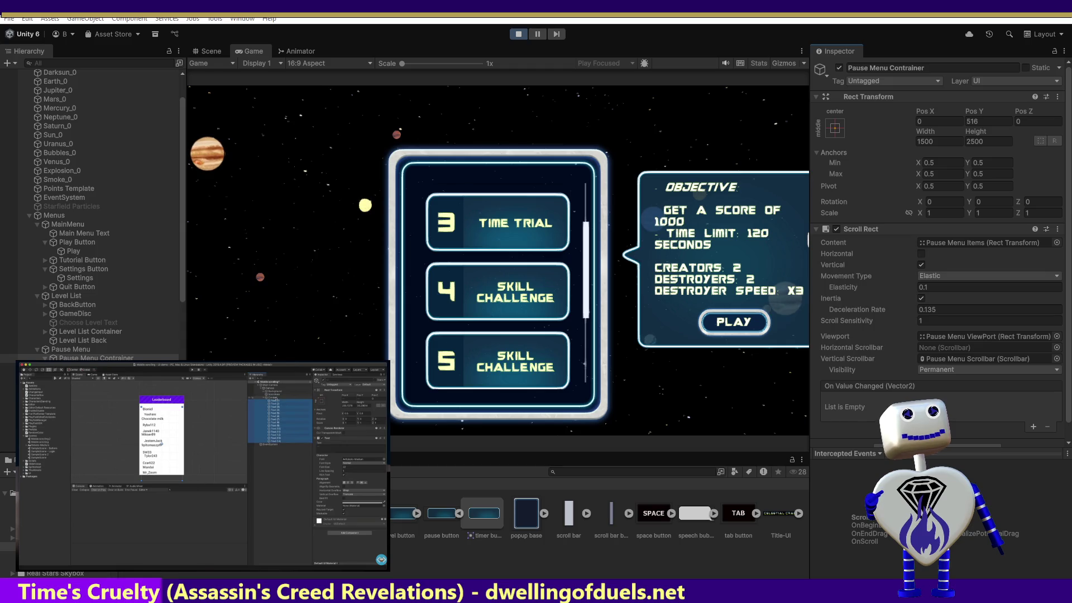
{"action": "mouse_move", "coordinate": [227, 428]}
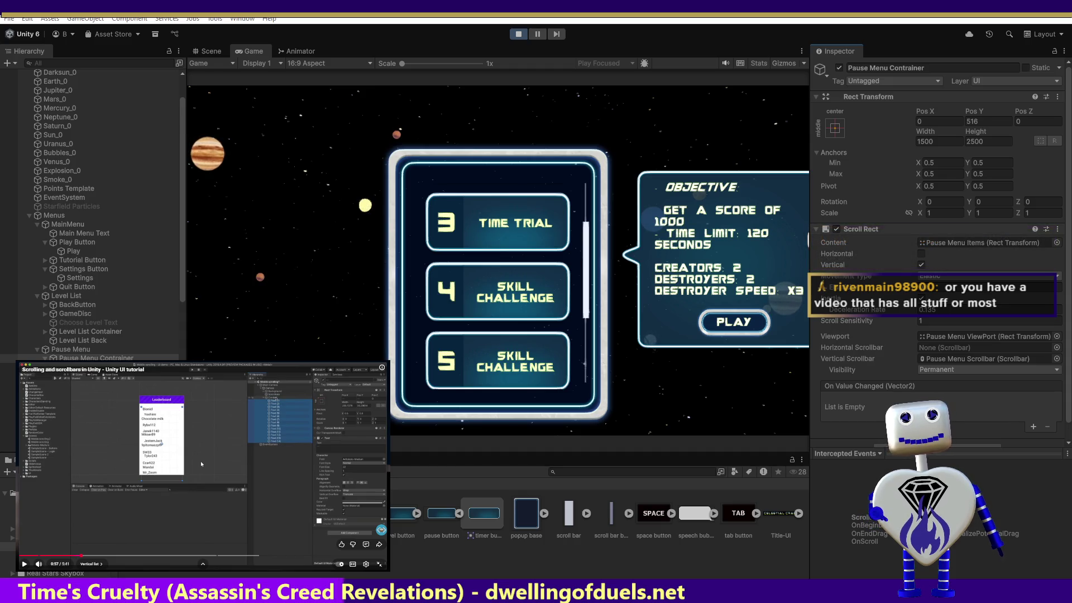
{"action": "mouse_move", "coordinate": [200, 464]}
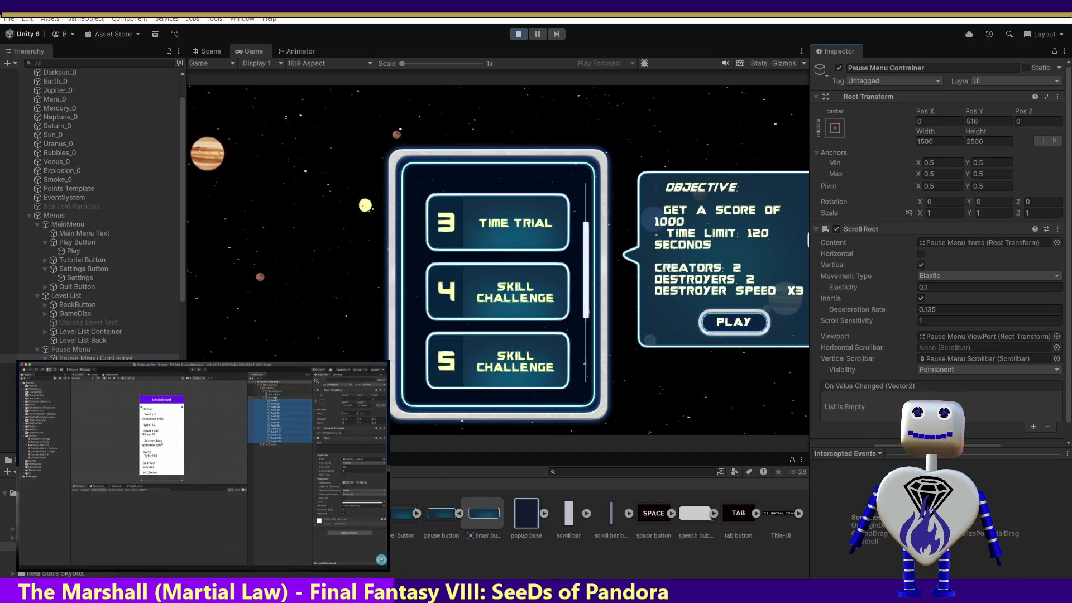
{"action": "mouse_move", "coordinate": [68, 458]}
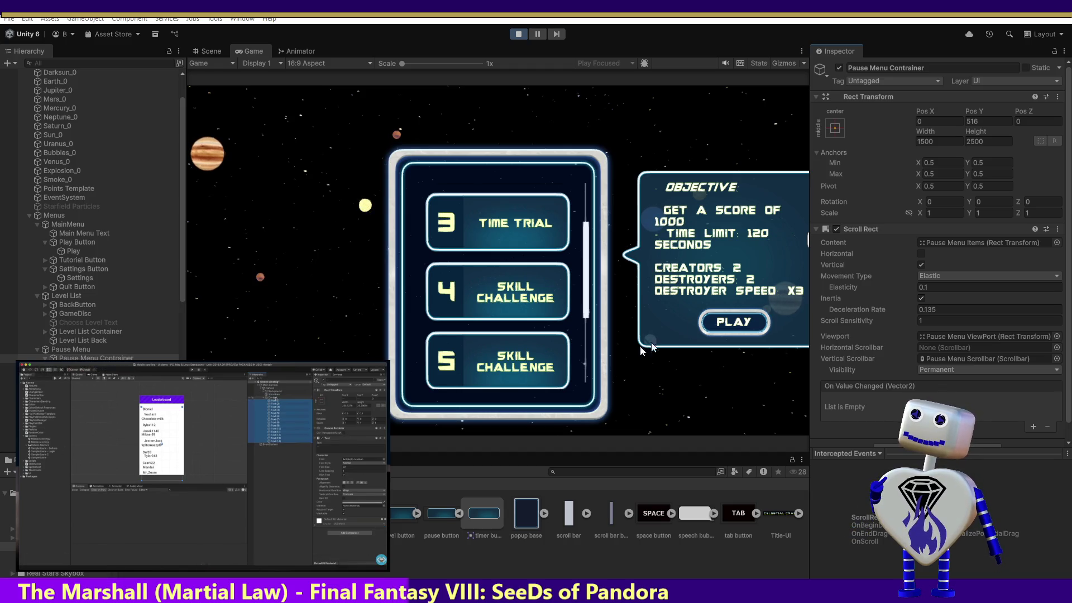
{"action": "left_click", "coordinate": [79, 376]}
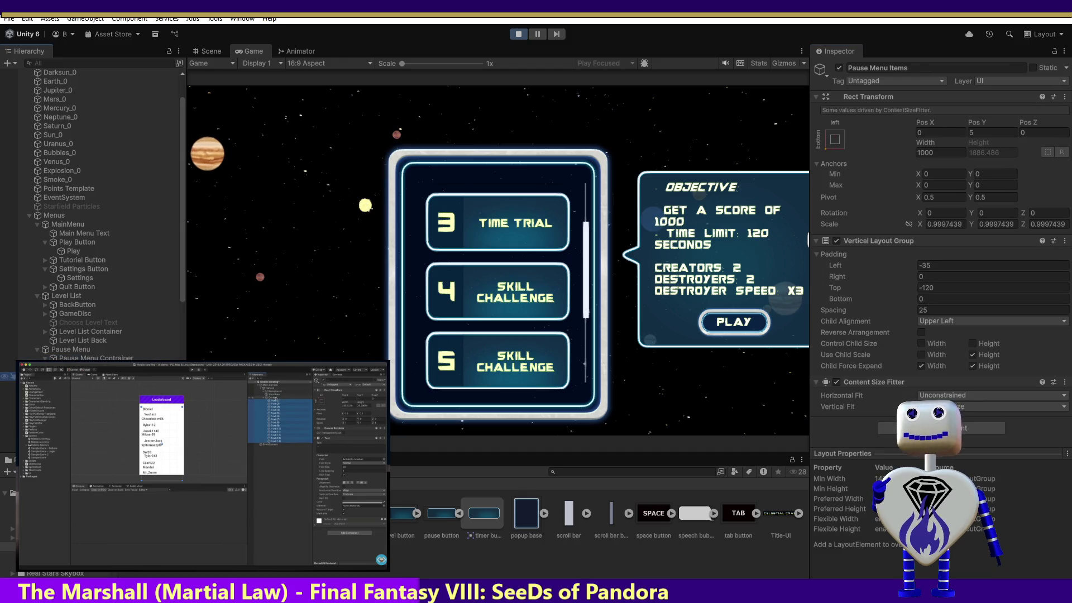
{"action": "mouse_move", "coordinate": [99, 556]}
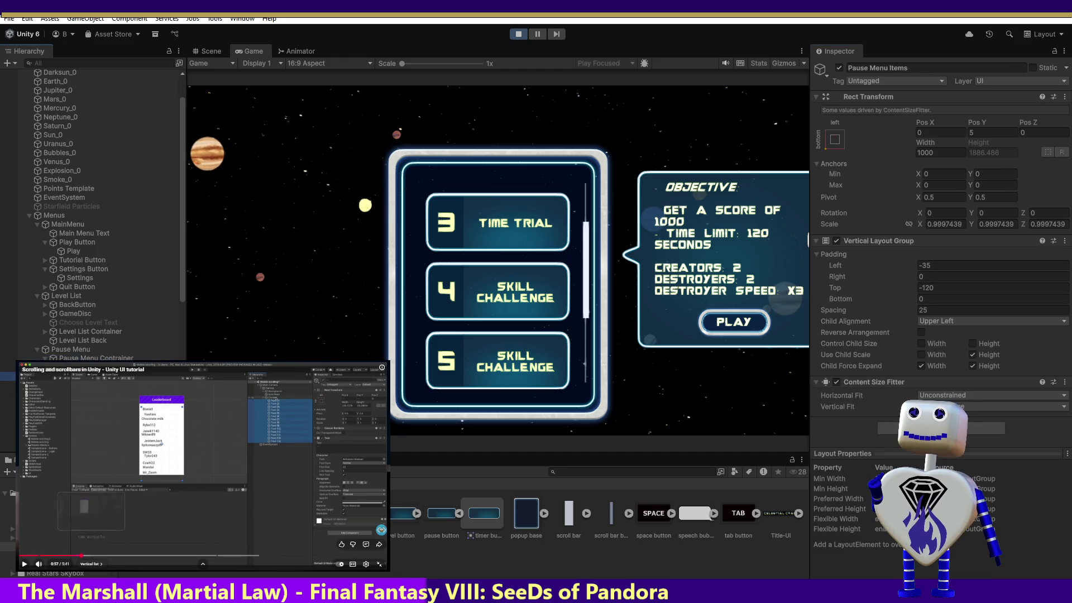
{"action": "key", "text": "space"}
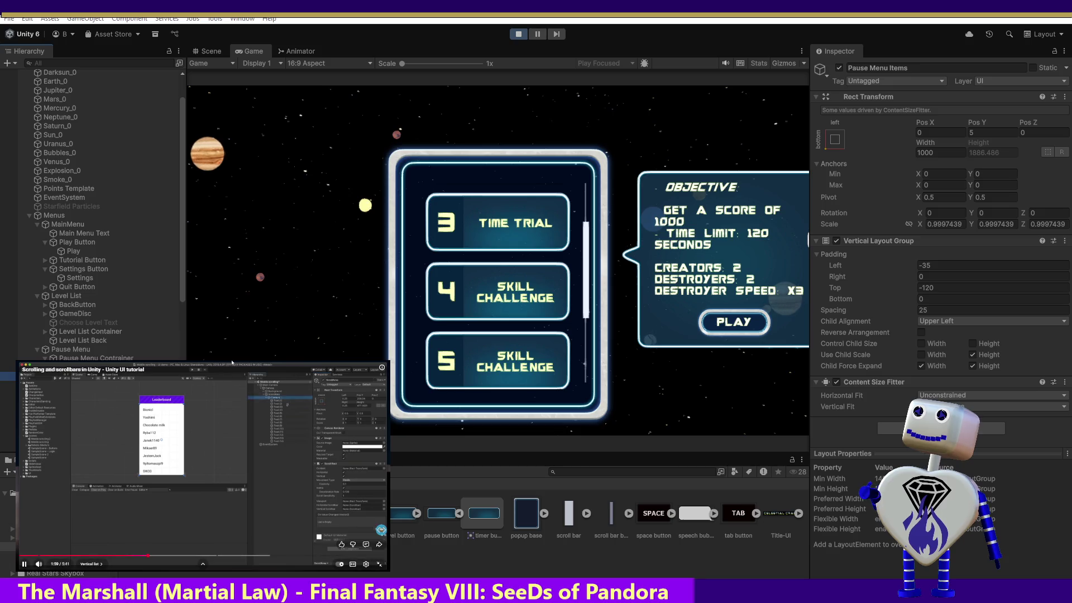
{"action": "left_click", "coordinate": [240, 413]}
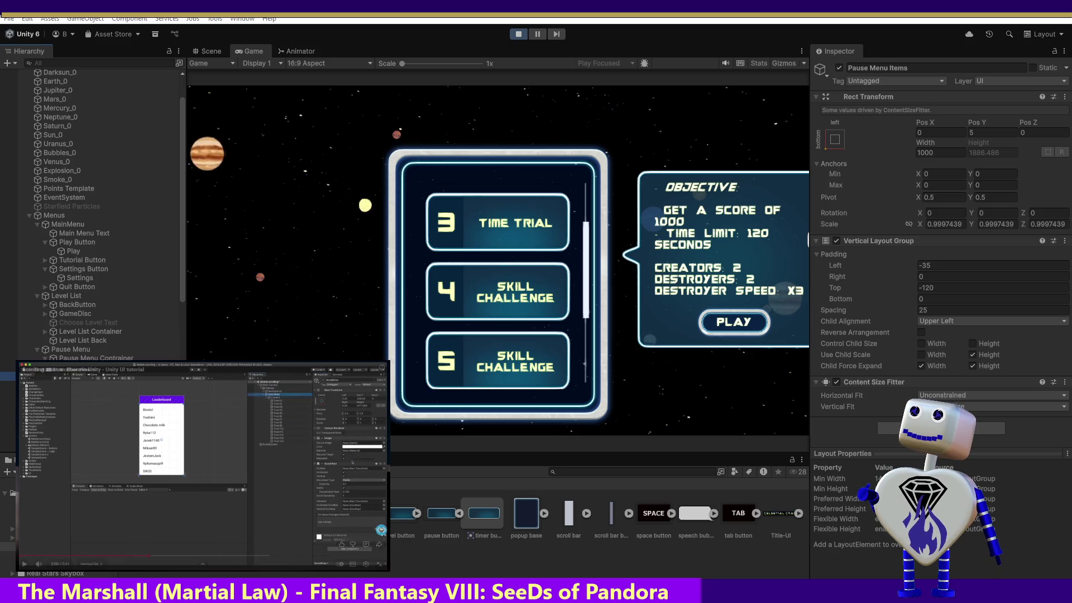
{"action": "key", "text": "Up"}
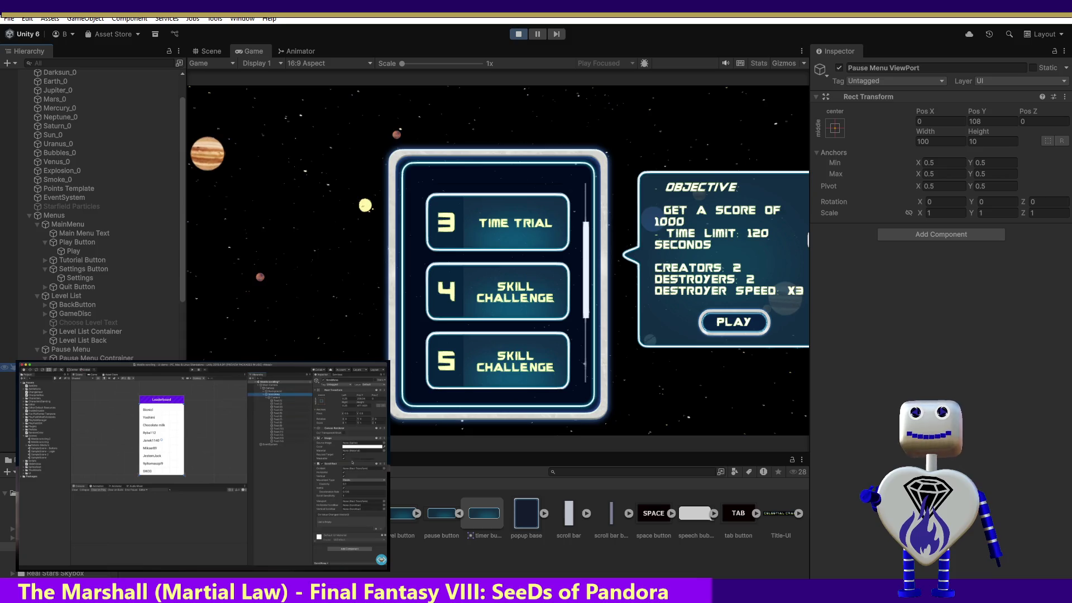
{"action": "left_click", "coordinate": [123, 358]}
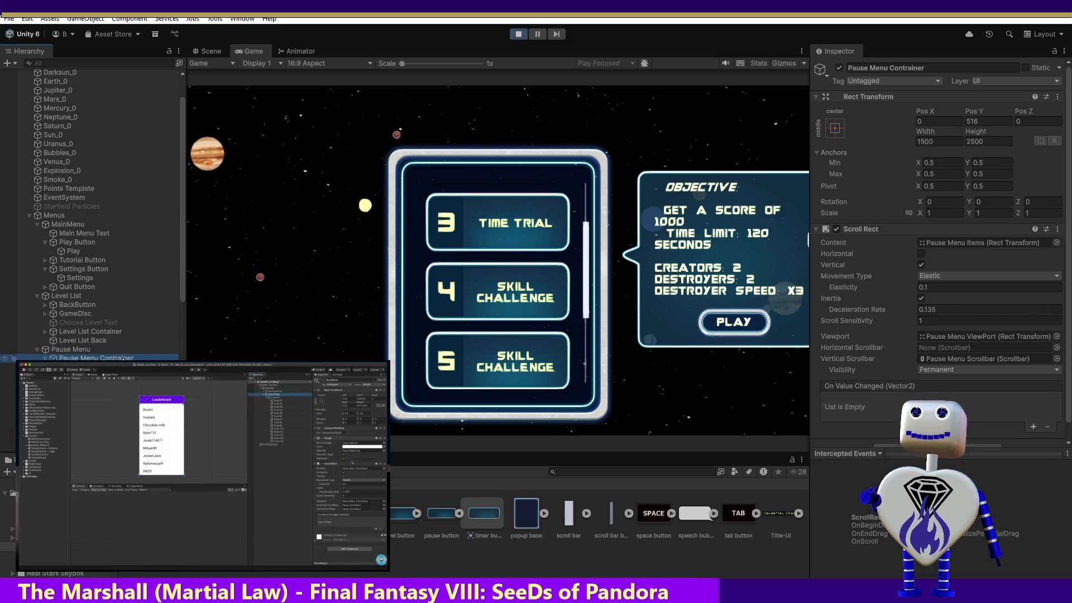
{"action": "key", "text": "Down"}
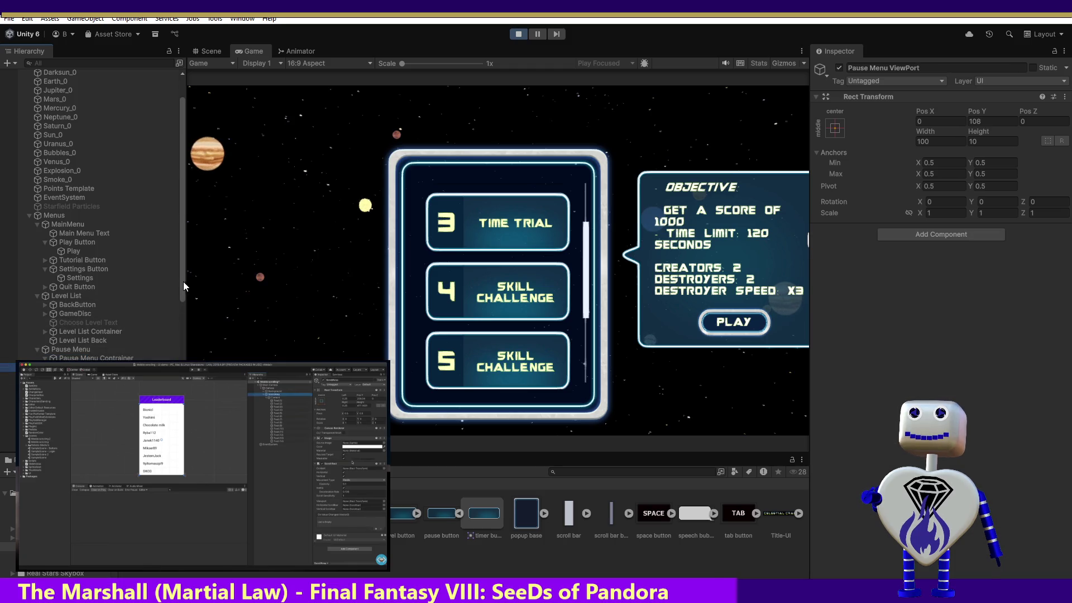
{"action": "scroll", "coordinate": [170, 332], "scroll_direction": "down", "scroll_amount": 5}
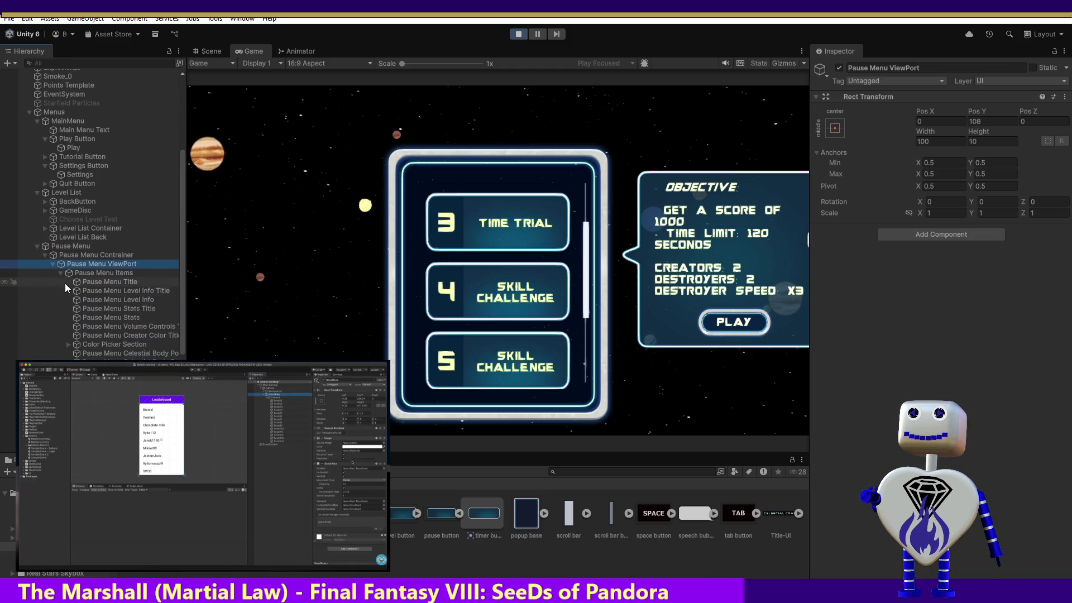
{"action": "left_click", "coordinate": [62, 272]}
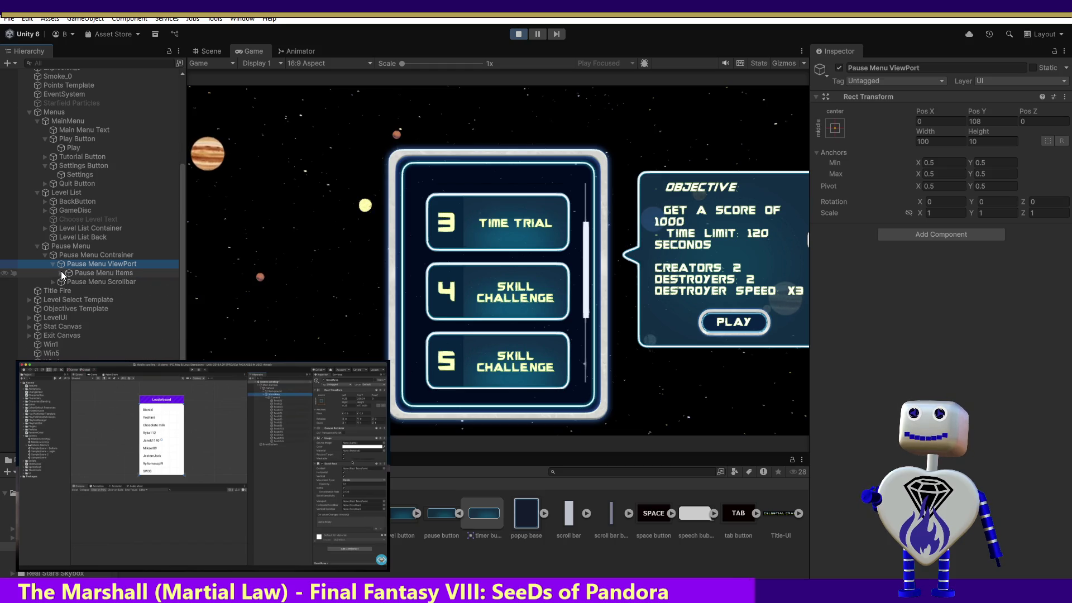
Try moving Pause Menu Items and deleting Pause Menu ViewPort in Play mode, then stop the game
{"action": "left_click_drag", "start_coordinate": [61, 270], "coordinate": [87, 261]}
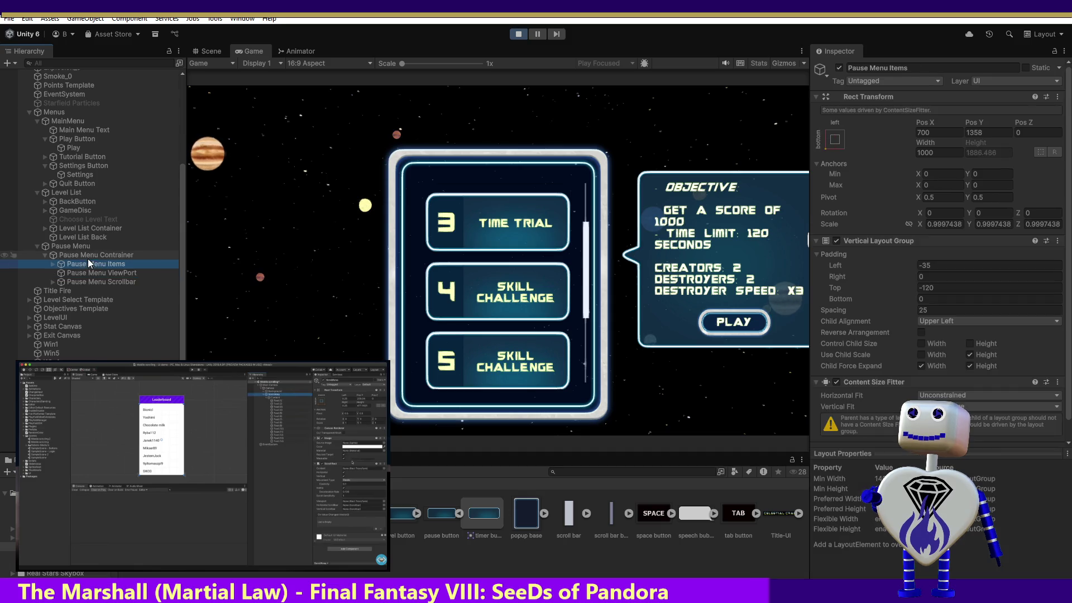
{"action": "left_click", "coordinate": [85, 272]}
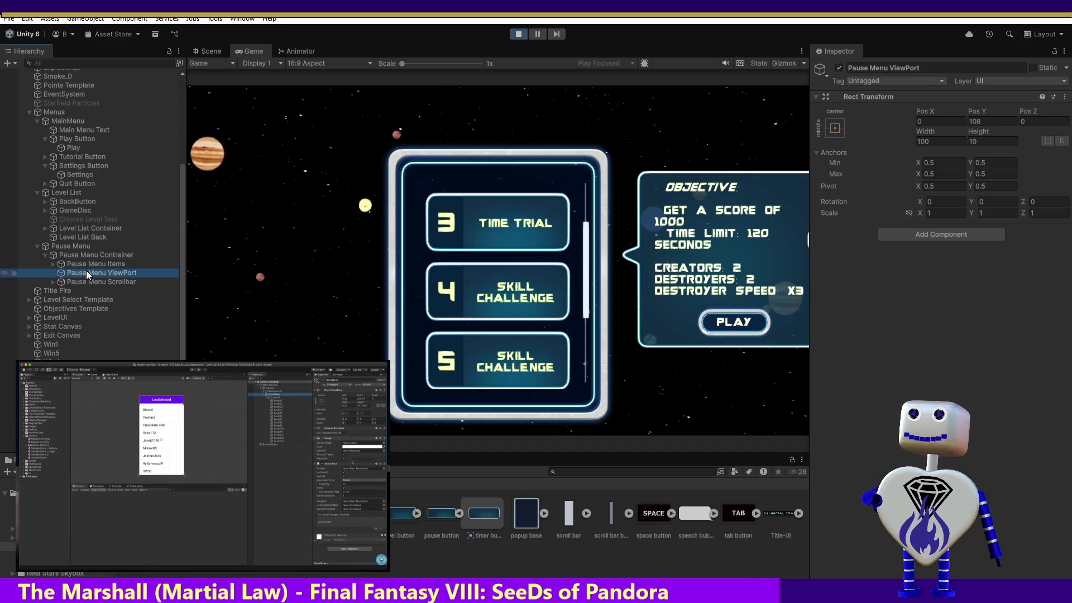
{"action": "key", "text": "Delete"}
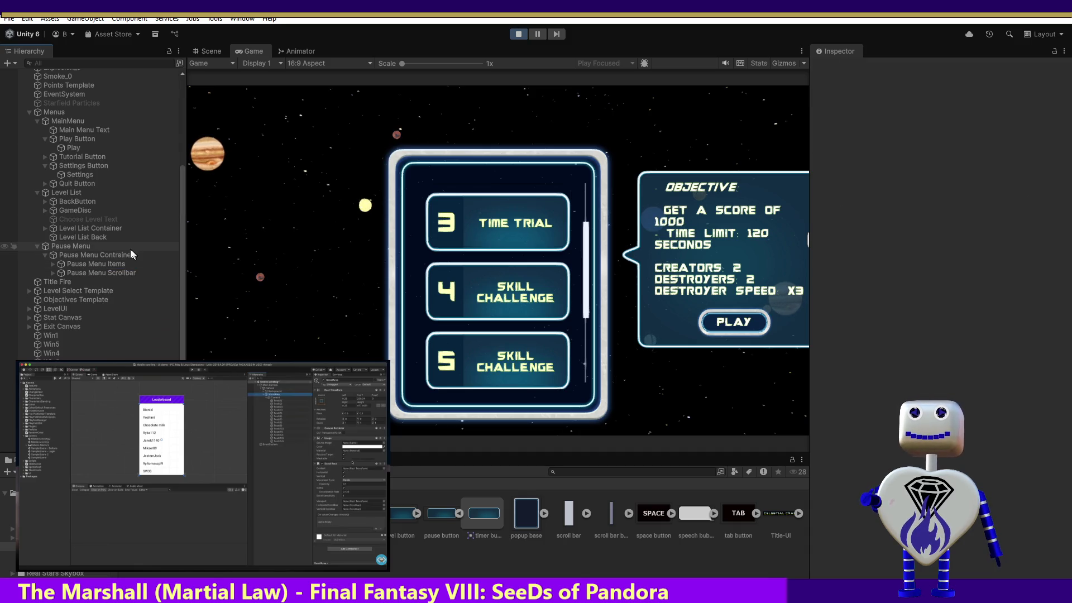
{"action": "left_click", "coordinate": [519, 35]}
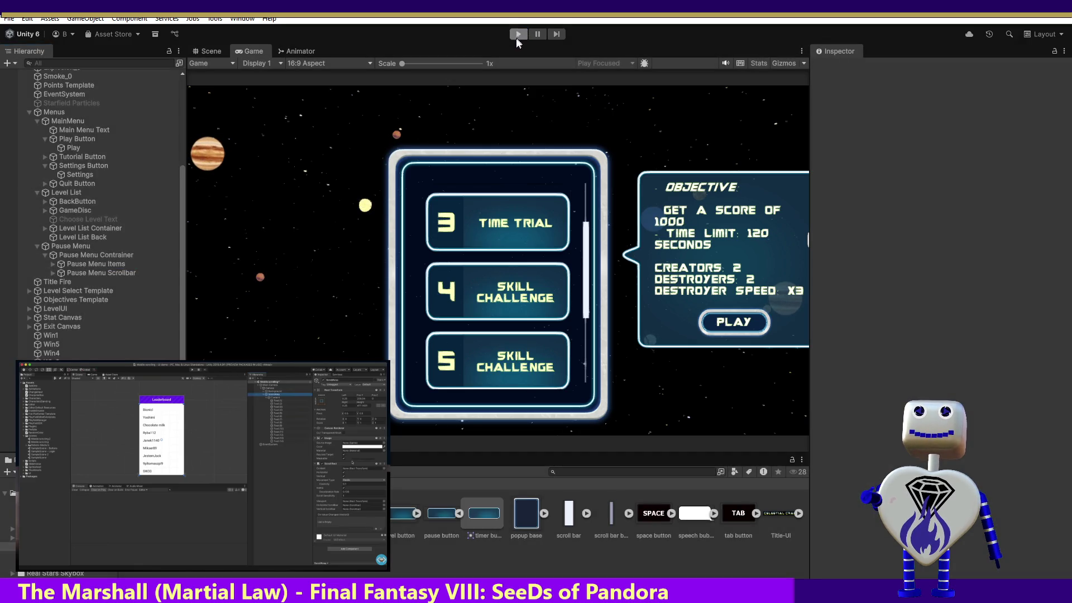
Reparent Pause Menu Items under Pause Menu Contrainer, delete Pause Menu ViewPort, and select the container
{"action": "left_click_drag", "start_coordinate": [123, 275], "coordinate": [92, 270]}
{"action": "left_click", "coordinate": [85, 278]}
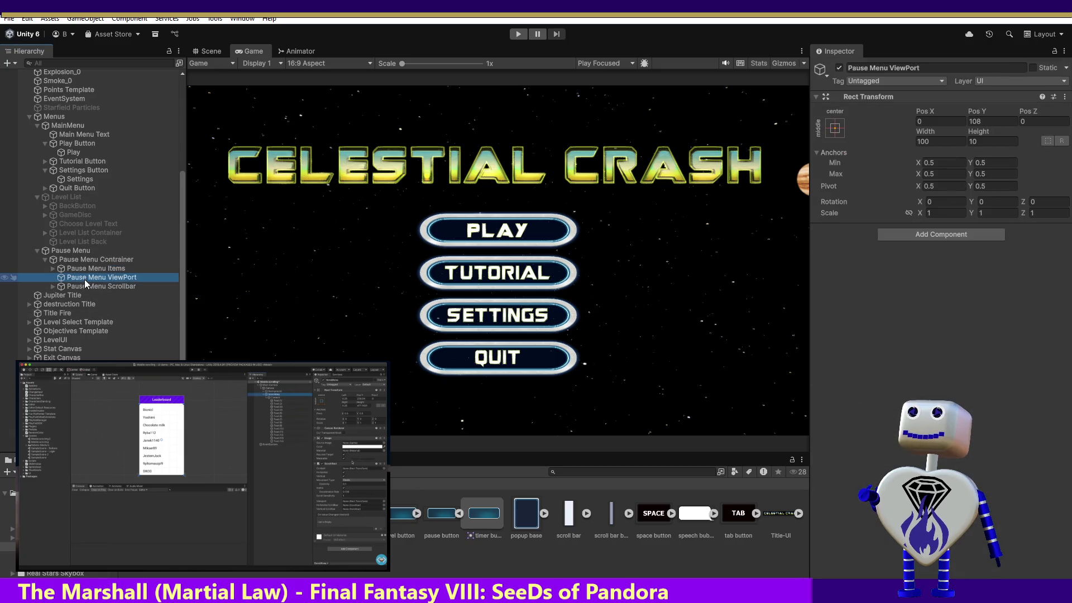
{"action": "key", "text": "Delete"}
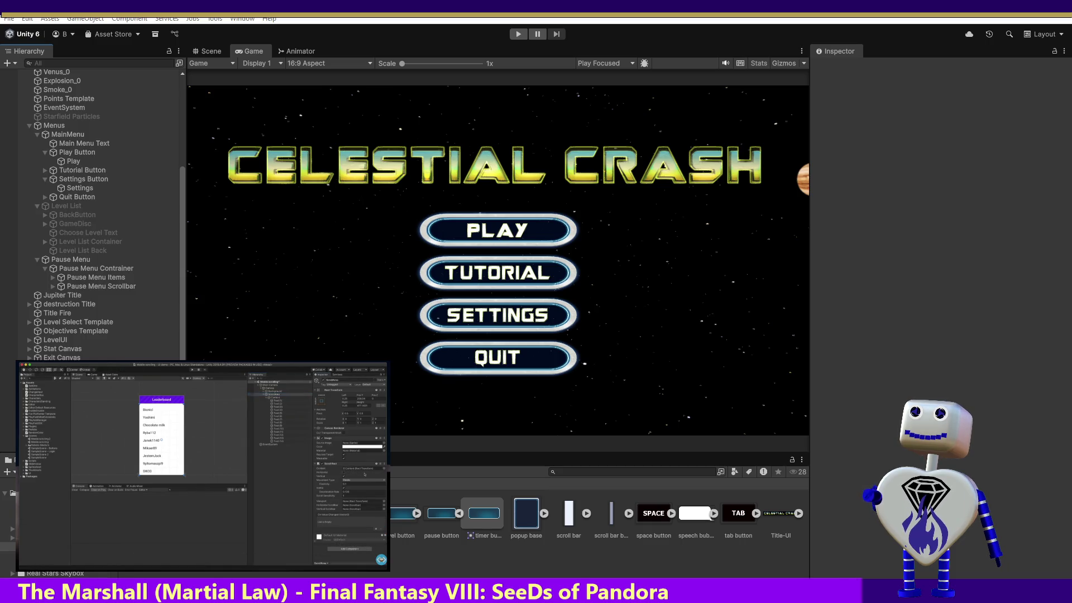
{"action": "left_click", "coordinate": [102, 271]}
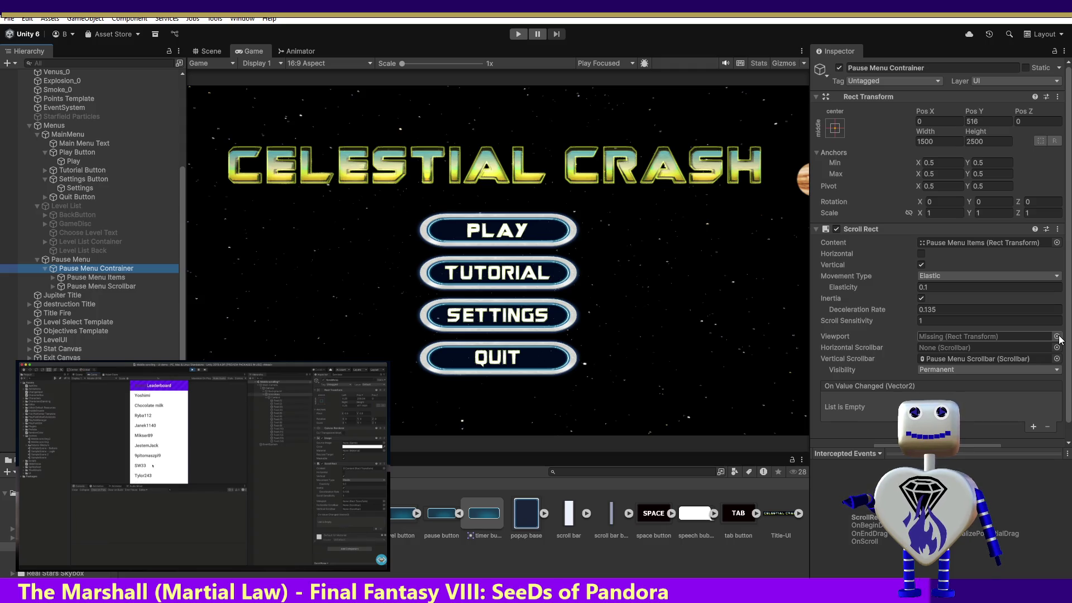
Set the Scroll Rect's missing Viewport to None and run the game
{"action": "left_click", "coordinate": [1057, 337]}
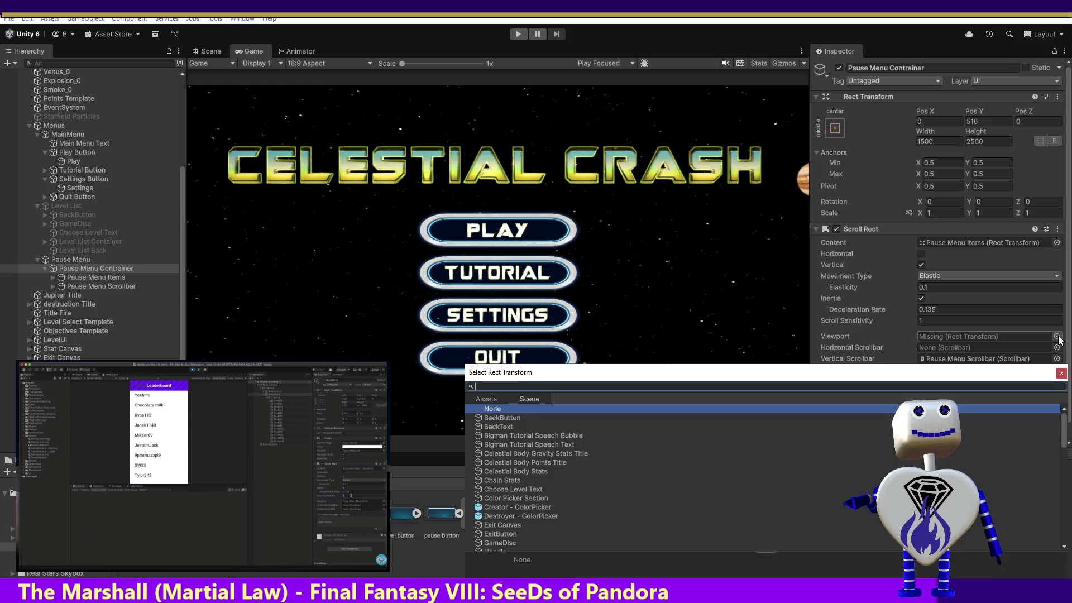
{"action": "double_click", "coordinate": [488, 409]}
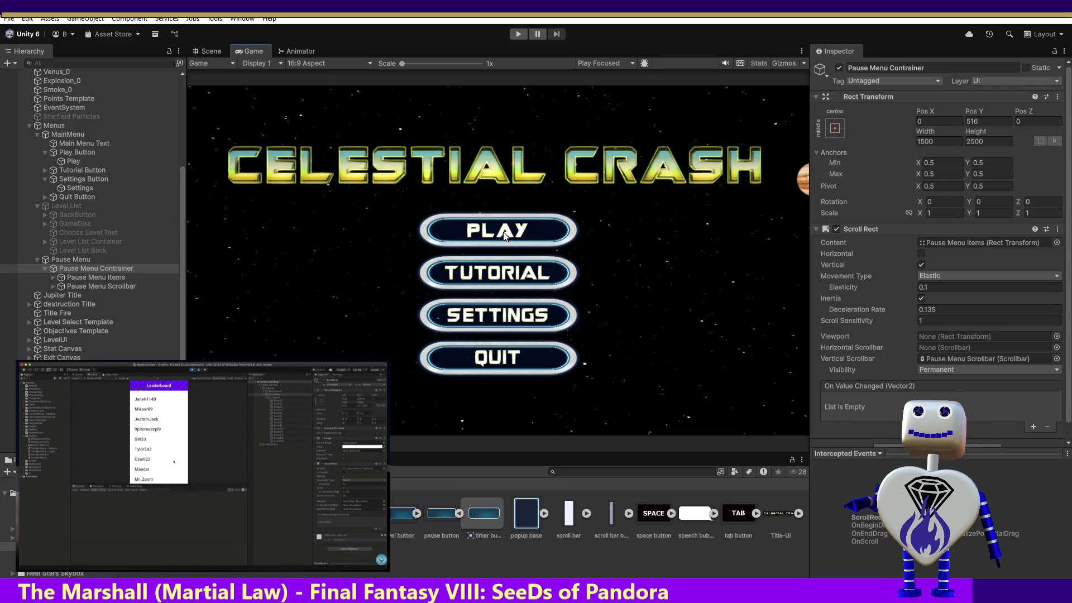
{"action": "left_click", "coordinate": [514, 36]}
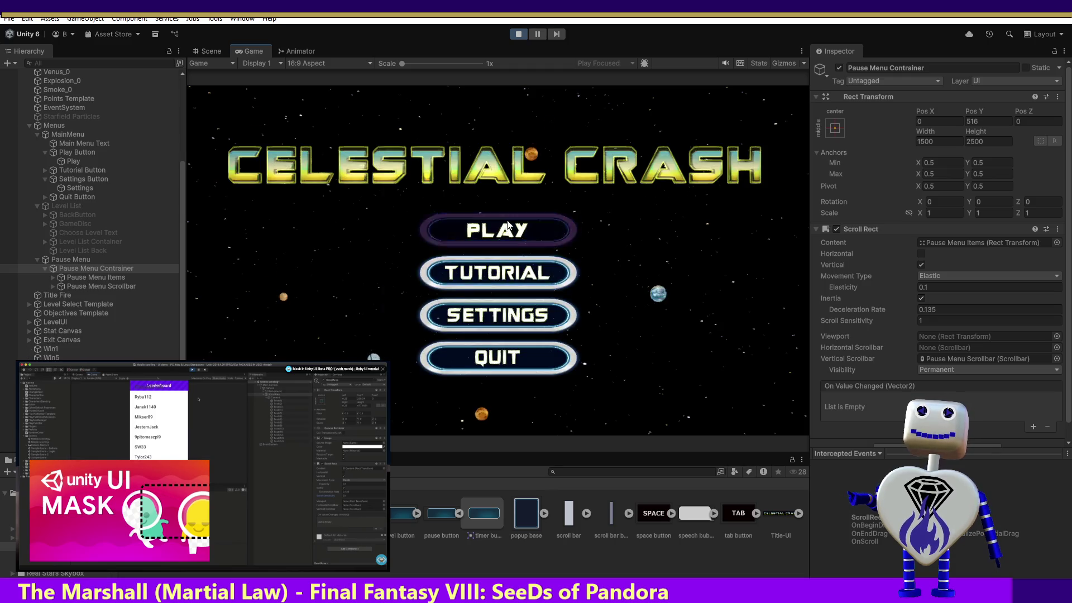
Open level select, test scrolling the list and dragging its scrollbar, then stop Play mode
{"action": "left_click", "coordinate": [565, 260]}
{"action": "scroll", "coordinate": [565, 261], "scroll_direction": "down", "scroll_amount": 3}
{"action": "scroll", "coordinate": [575, 212], "scroll_direction": "up", "scroll_amount": 5}
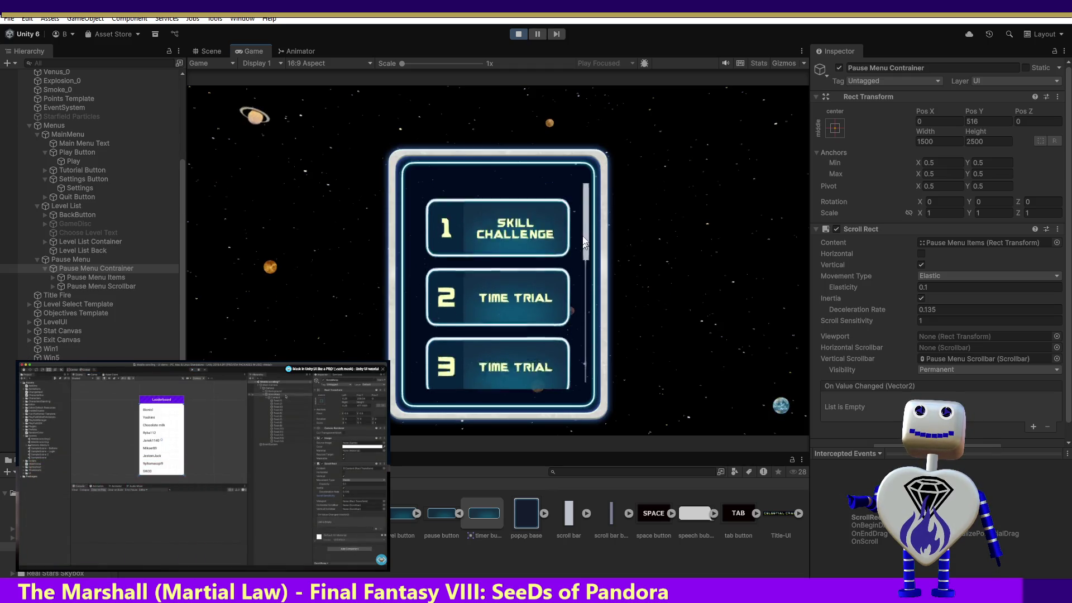
{"action": "scroll", "coordinate": [583, 157], "scroll_direction": "down", "scroll_amount": 3}
{"action": "scroll", "coordinate": [575, 162], "scroll_direction": "up", "scroll_amount": 5}
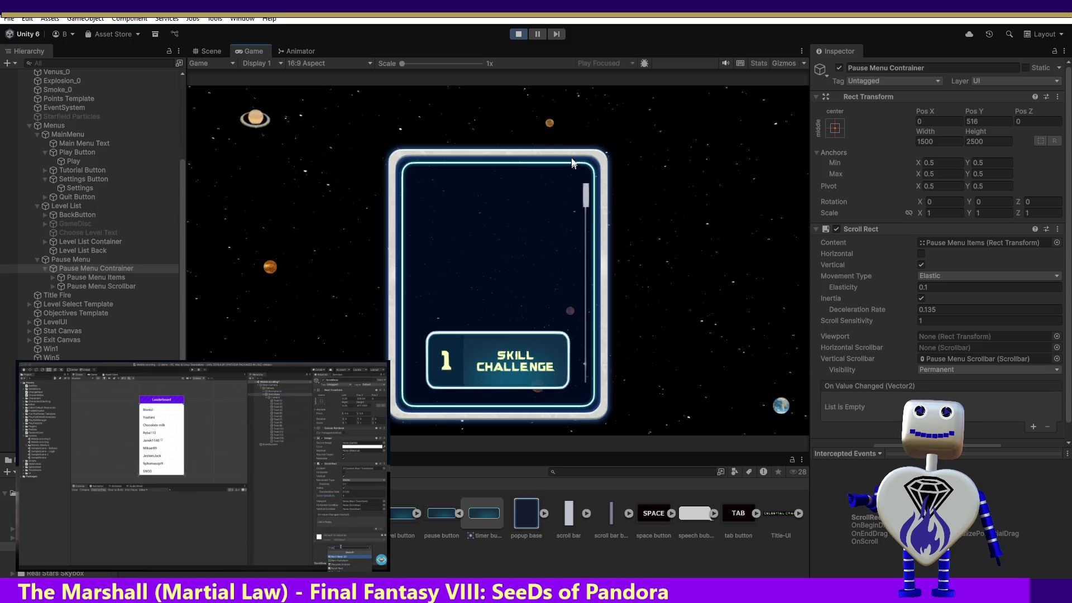
{"action": "scroll", "coordinate": [582, 225], "scroll_direction": "down", "scroll_amount": 3}
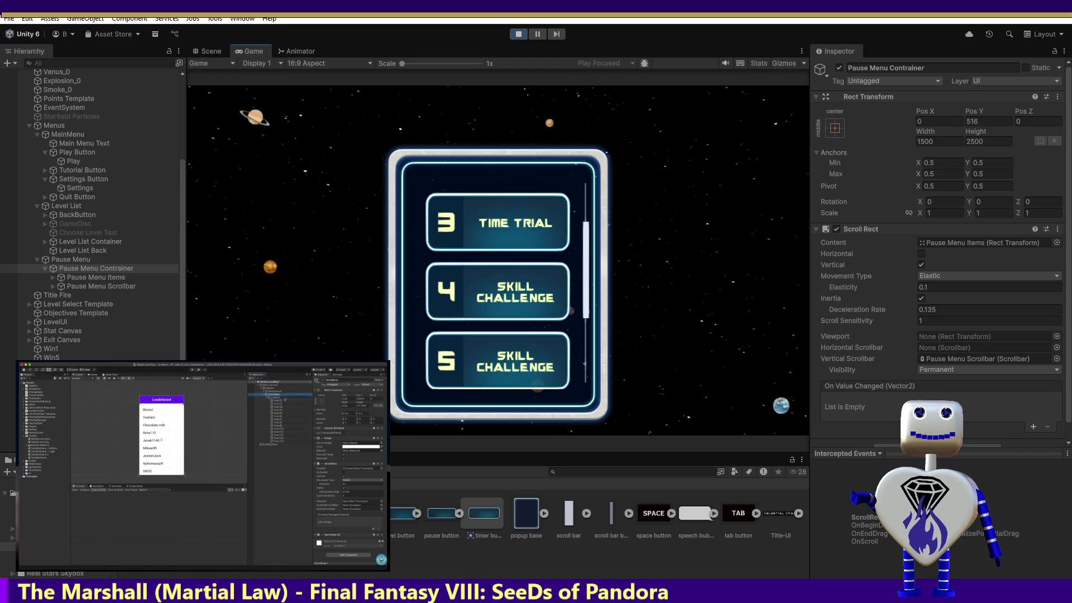
{"action": "mouse_move", "coordinate": [585, 257]}
{"action": "left_mouse_down"}
{"action": "mouse_move", "coordinate": [595, 150]}
{"action": "mouse_move", "coordinate": [600, 276]}
{"action": "mouse_move", "coordinate": [598, 158]}
{"action": "mouse_move", "coordinate": [613, 276]}
{"action": "left_mouse_up"}
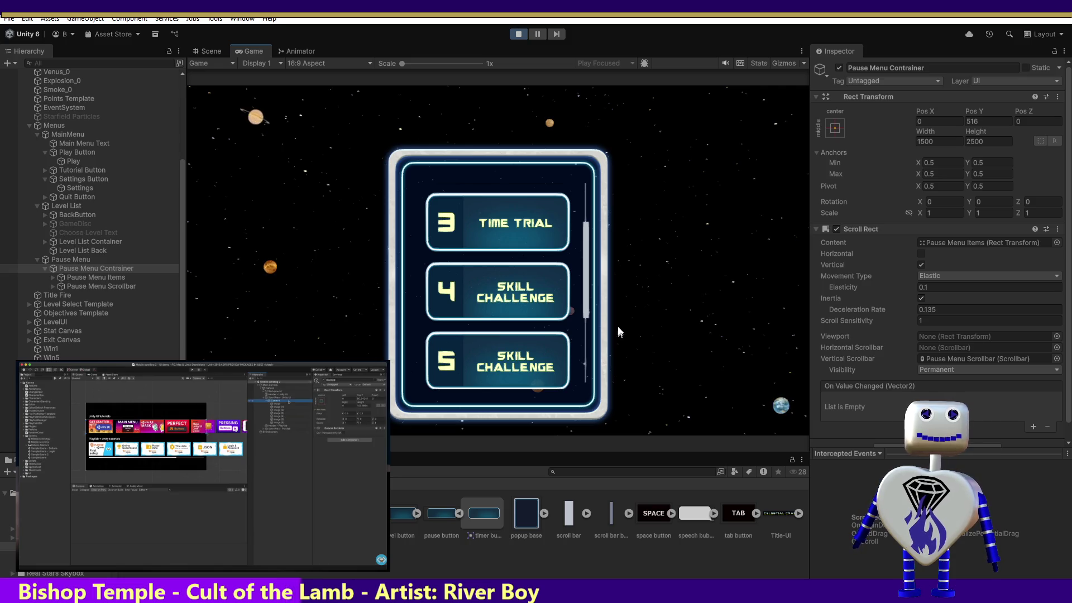
{"action": "scroll", "coordinate": [617, 291], "scroll_direction": "up", "scroll_amount": 2}
{"action": "left_click", "coordinate": [517, 36]}
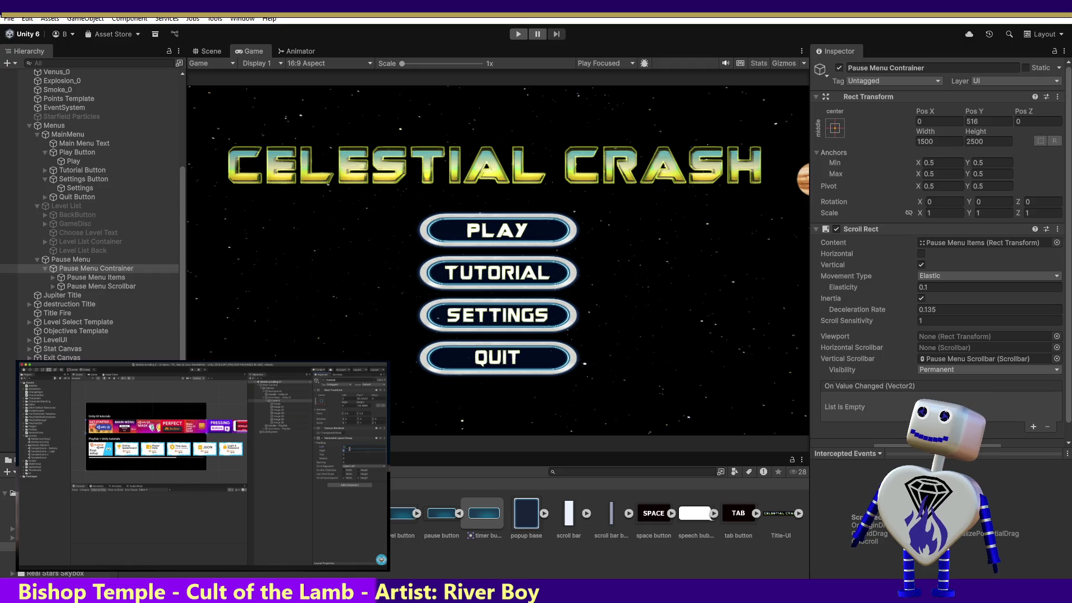
{"action": "mouse_move", "coordinate": [201, 464]}
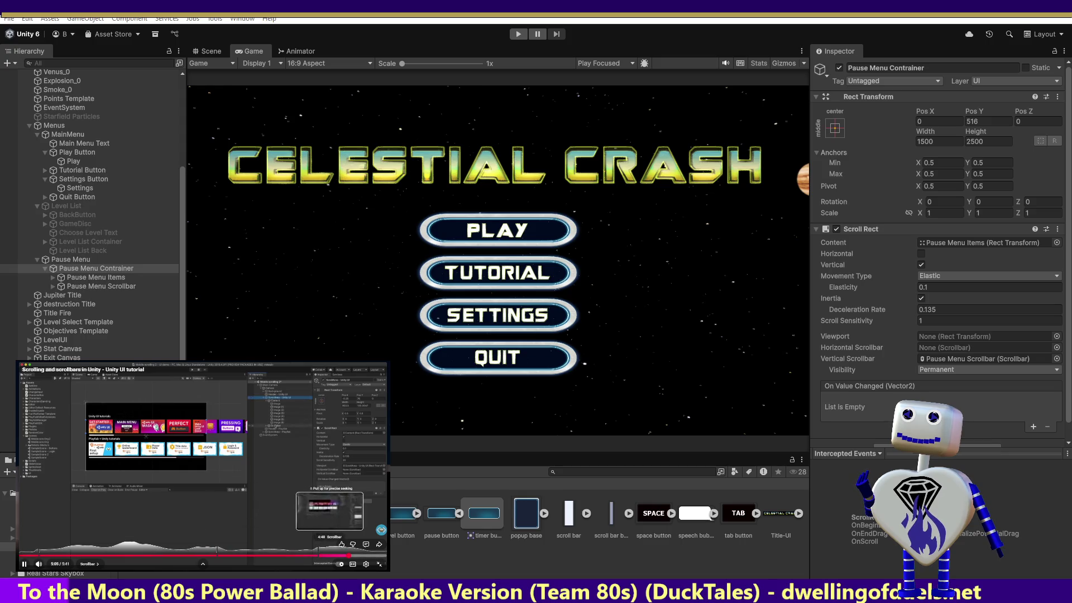
{"action": "left_click", "coordinate": [331, 555]}
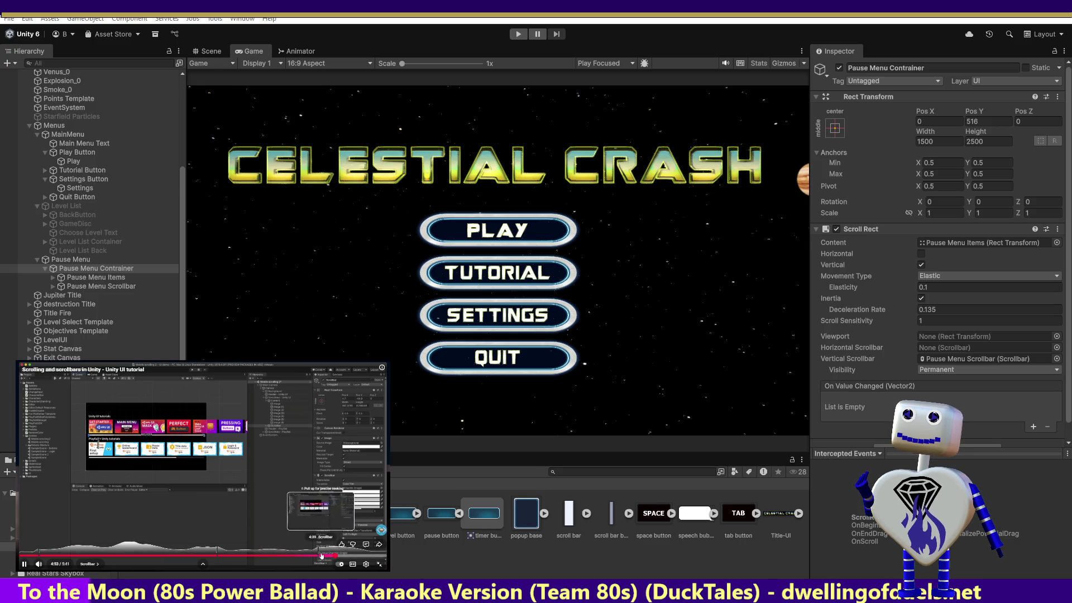
Rewind the tutorial to 4:40, pause at 4:44, and open Add Component for Pause Menu Contrainer
{"action": "left_click", "coordinate": [321, 555]}
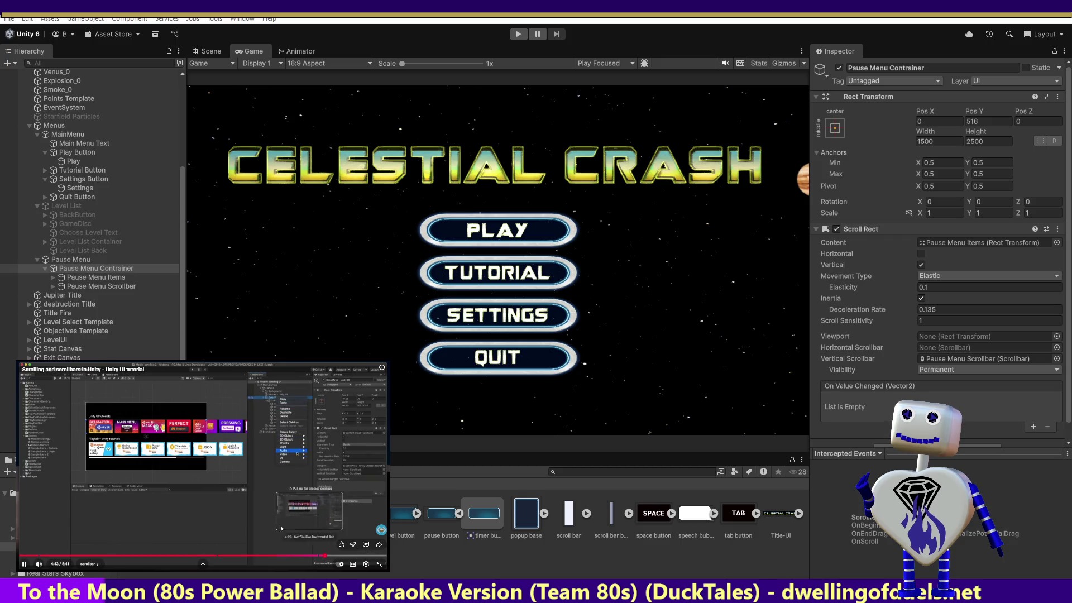
{"action": "left_click", "coordinate": [275, 503]}
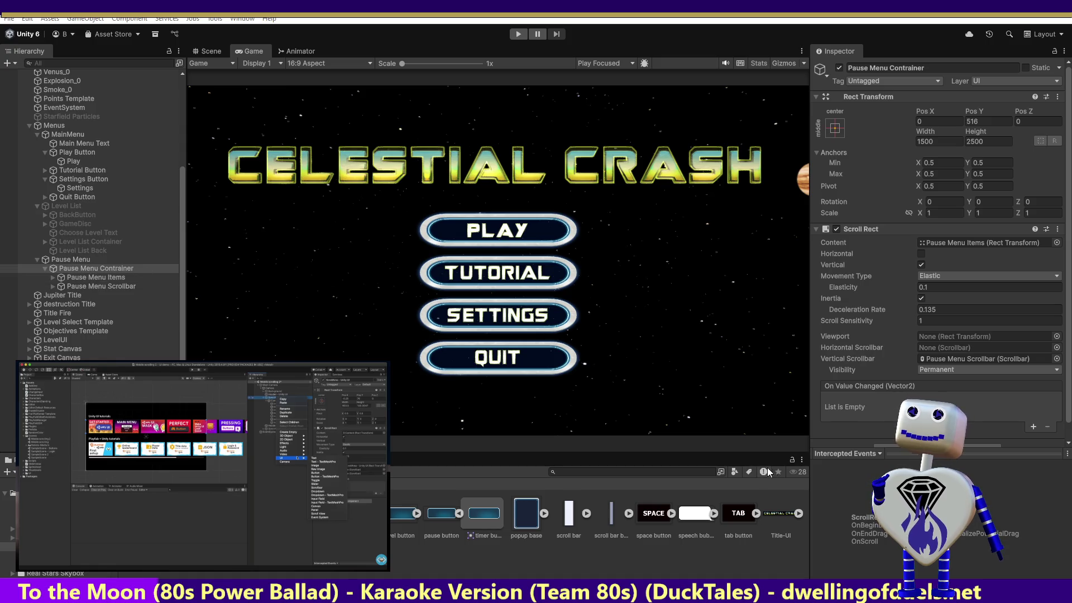
{"action": "scroll", "coordinate": [1070, 338], "scroll_direction": "down", "scroll_amount": 1}
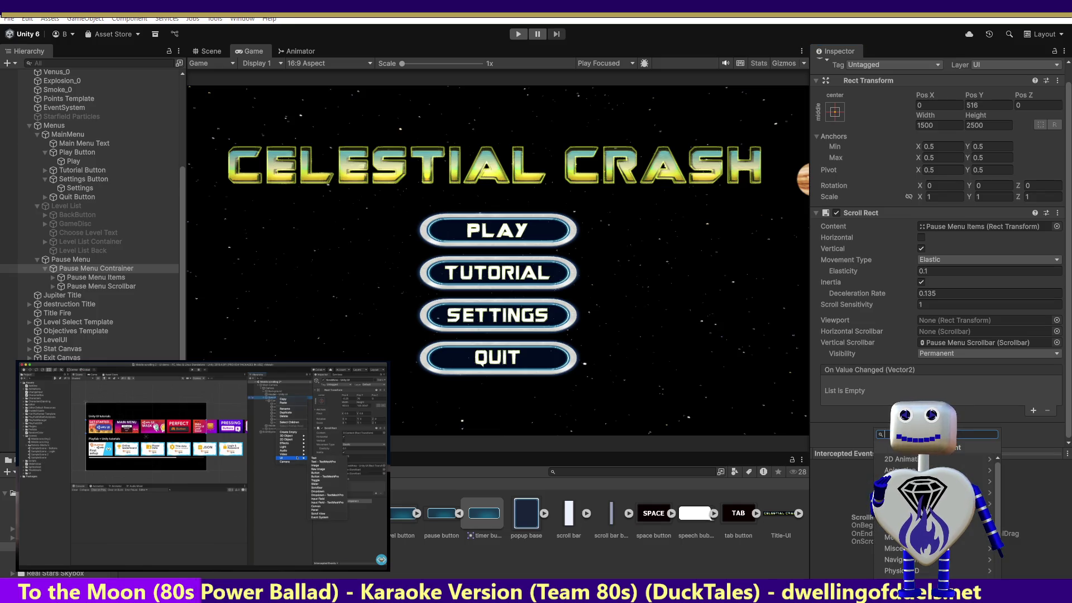
{"action": "left_click", "coordinate": [937, 434]}
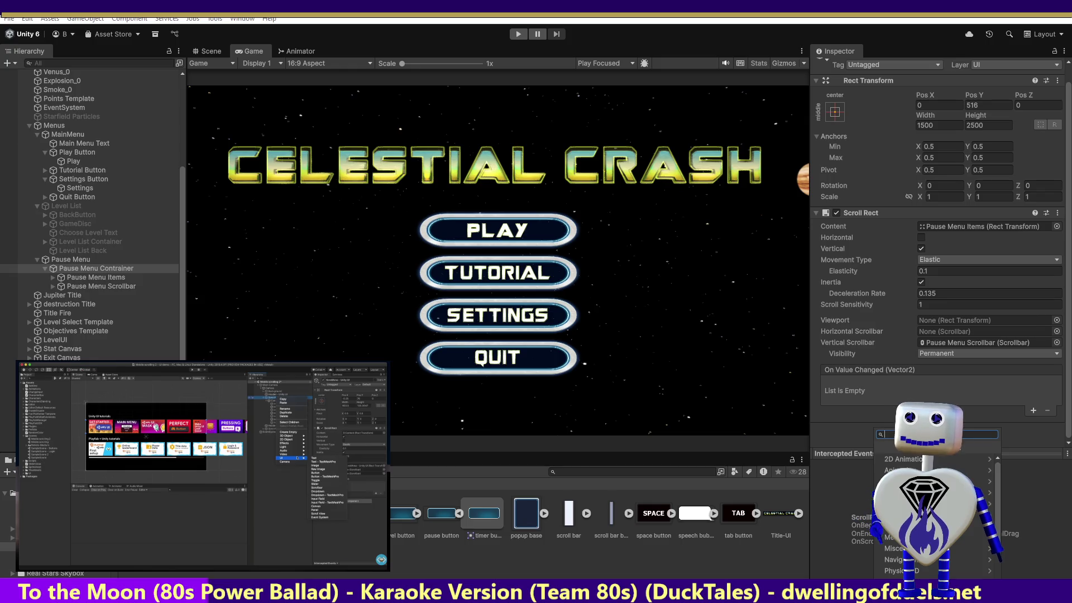
Search 'sc' in Add Component and add a Scrollbar to Pause Menu Contrainer
{"action": "type", "text": "sc"}
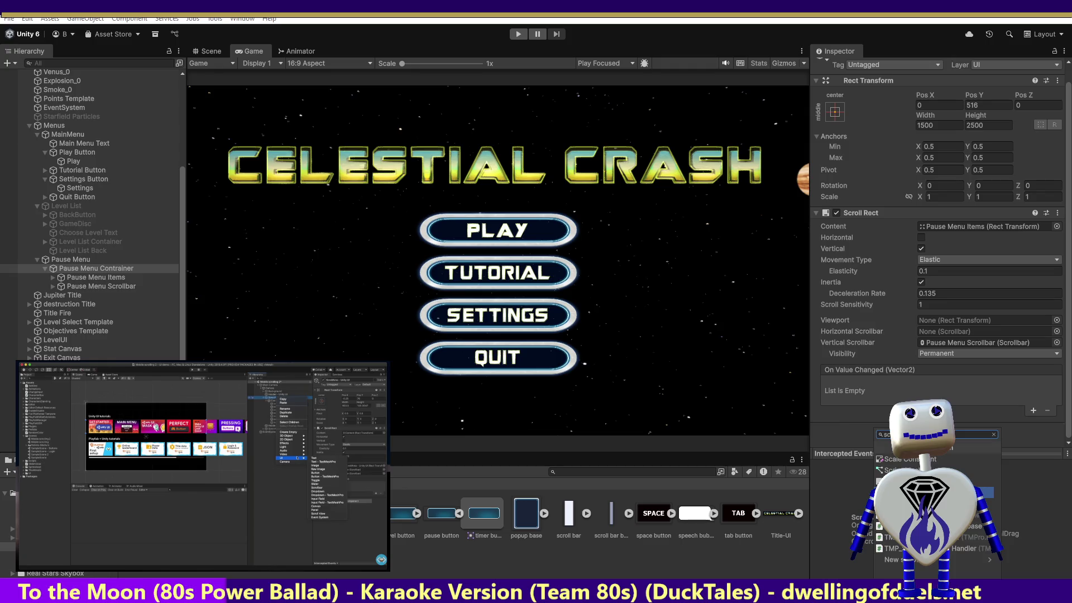
{"action": "left_click", "coordinate": [893, 482]}
{"action": "scroll", "coordinate": [1068, 288], "scroll_direction": "down", "scroll_amount": 5}
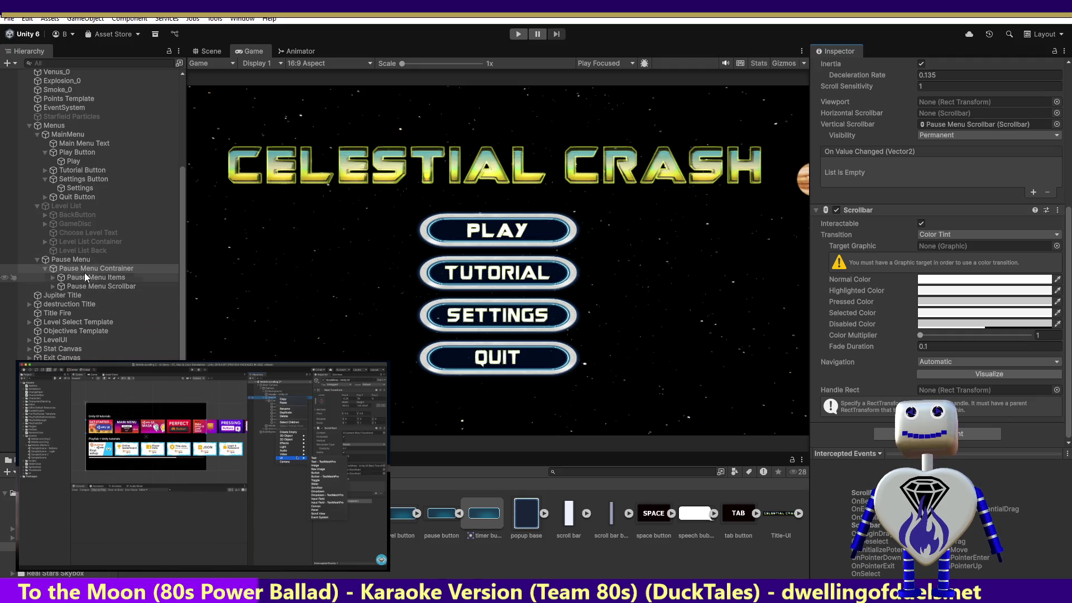
Inspect Pause Menu Container, Pause Menu and Pause Menu Items, then collapse the Pause Menu branch
{"action": "left_click", "coordinate": [68, 271]}
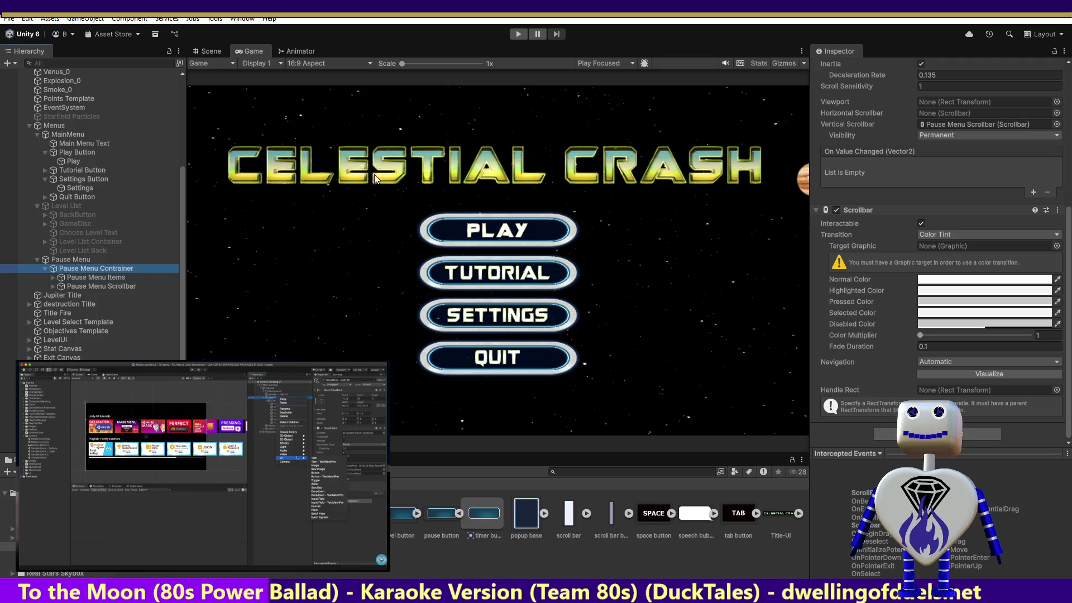
{"action": "left_click", "coordinate": [85, 258]}
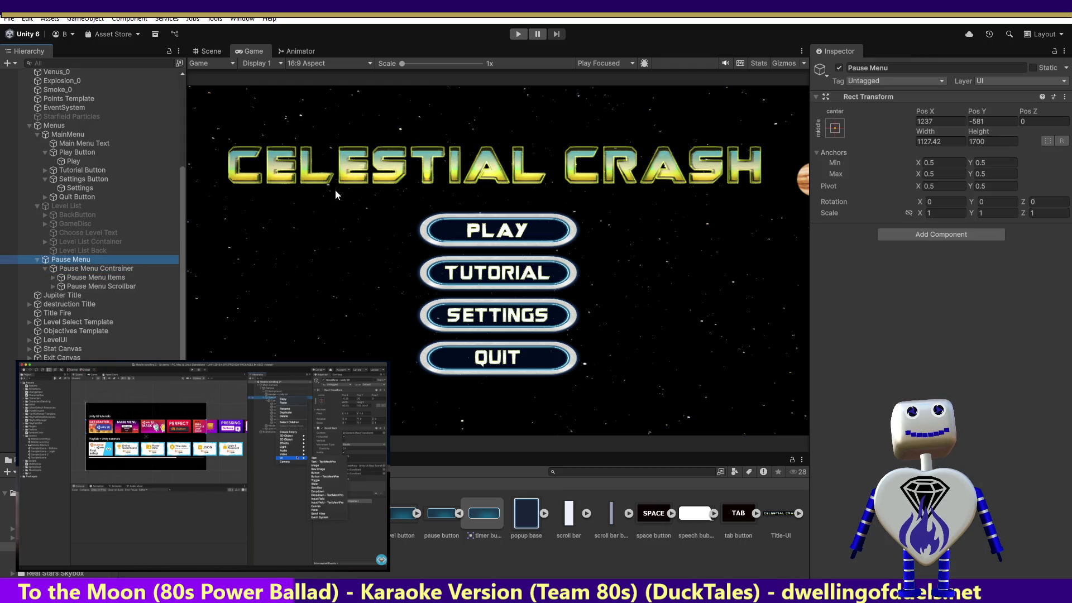
{"action": "left_click", "coordinate": [120, 277]}
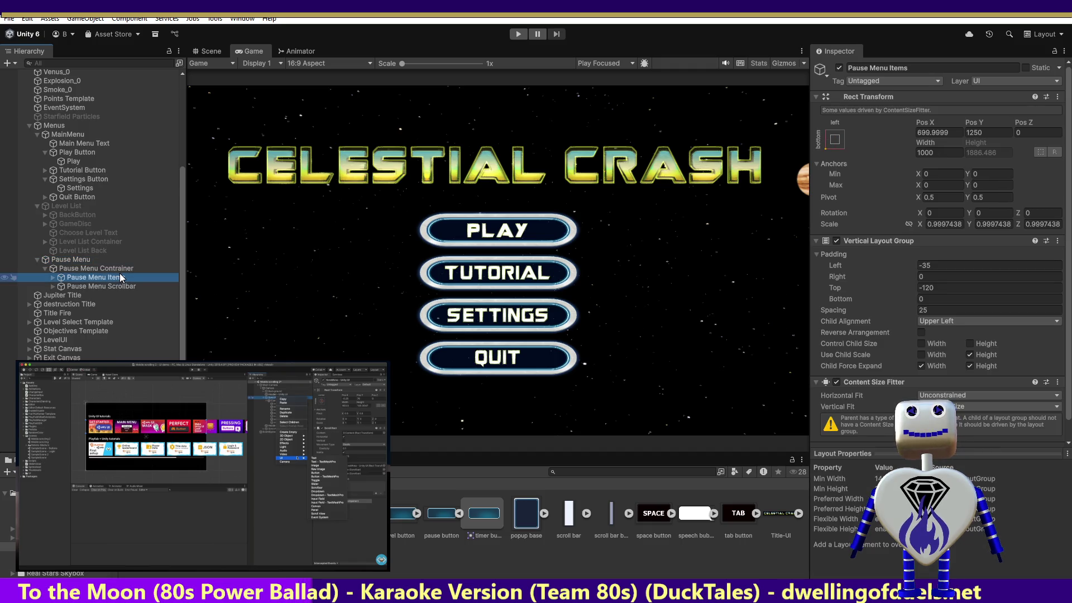
{"action": "left_click", "coordinate": [54, 277]}
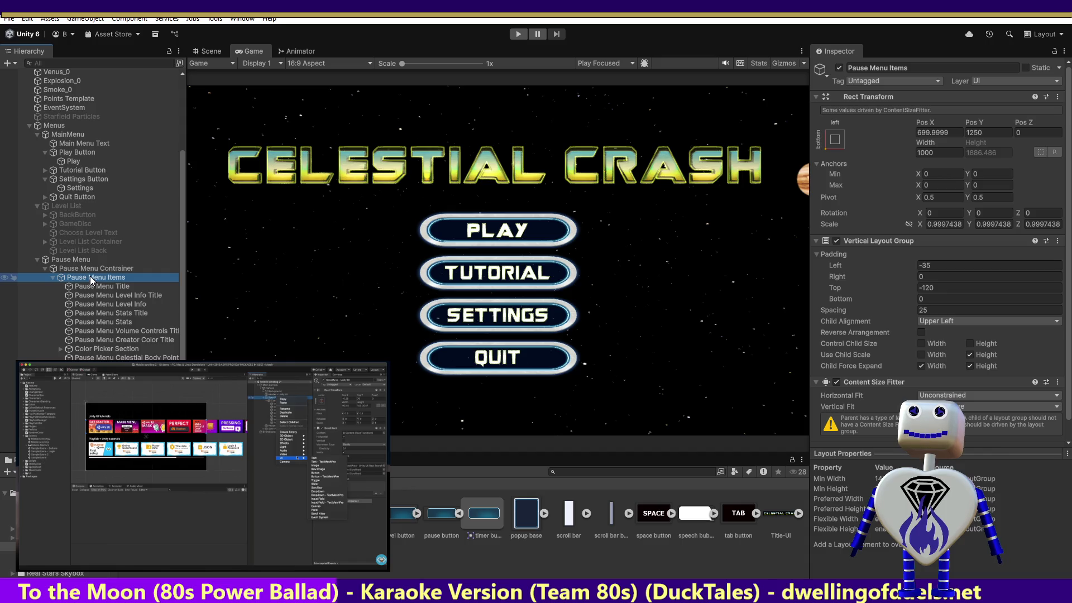
{"action": "left_click", "coordinate": [37, 259]}
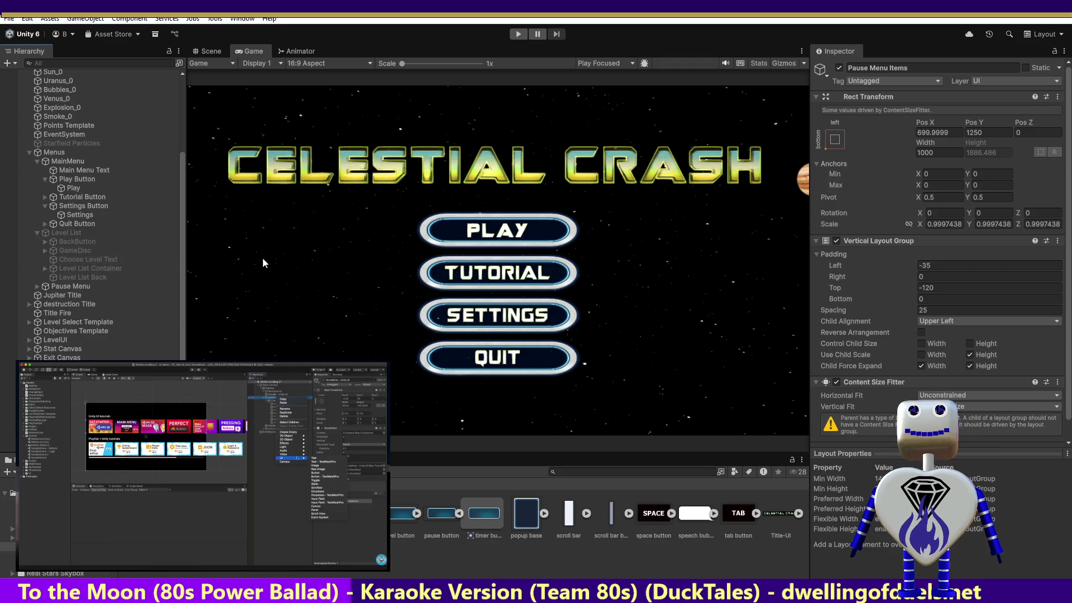
Undo the last change, select Level List, collapse Pause Menu, and make Level List active
{"action": "key", "text": "ctrl+z"}
{"action": "key", "text": "ctrl+z"}
{"action": "key", "text": "ctrl+z"}
{"action": "key", "text": "ctrl+z"}
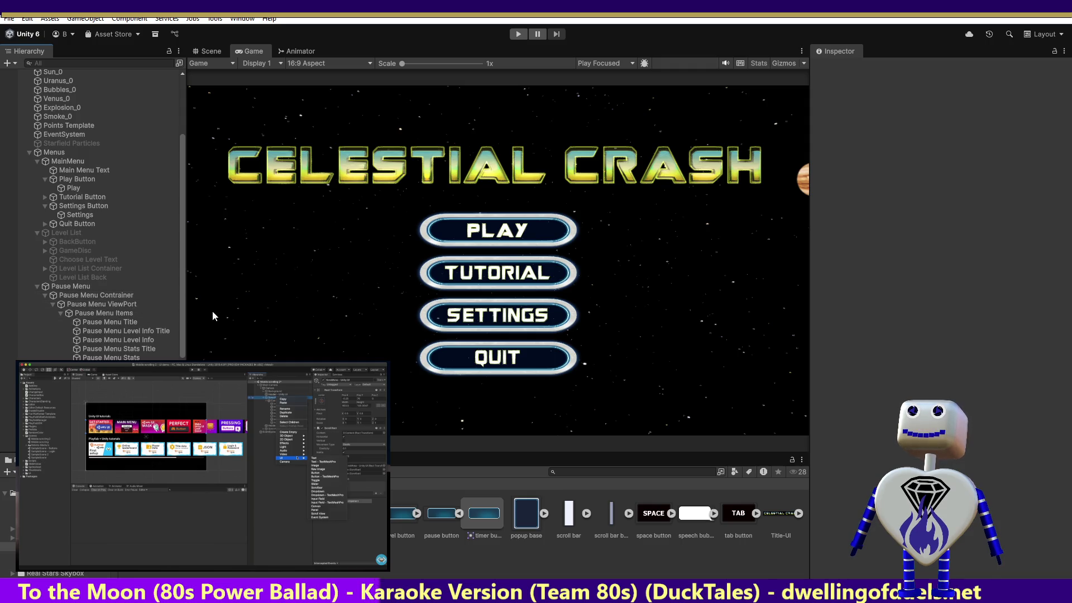
{"action": "mouse_move", "coordinate": [113, 310]}
{"action": "left_mouse_down"}
{"action": "mouse_move", "coordinate": [89, 301]}
{"action": "mouse_move", "coordinate": [70, 239]}
{"action": "mouse_move", "coordinate": [50, 230]}
{"action": "left_mouse_up"}
{"action": "left_click", "coordinate": [51, 230]}
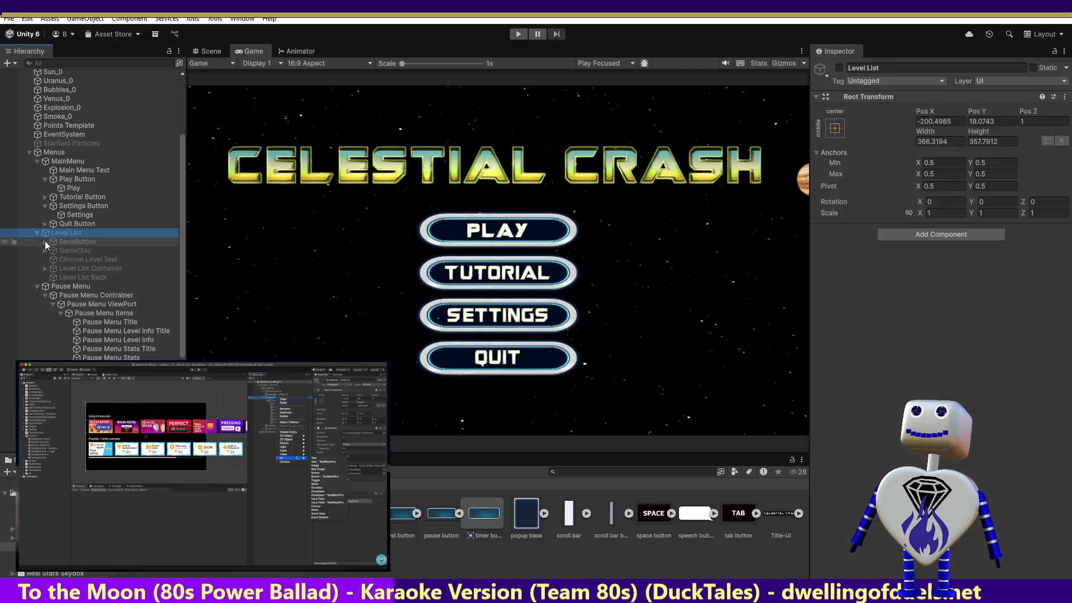
{"action": "left_click", "coordinate": [37, 286]}
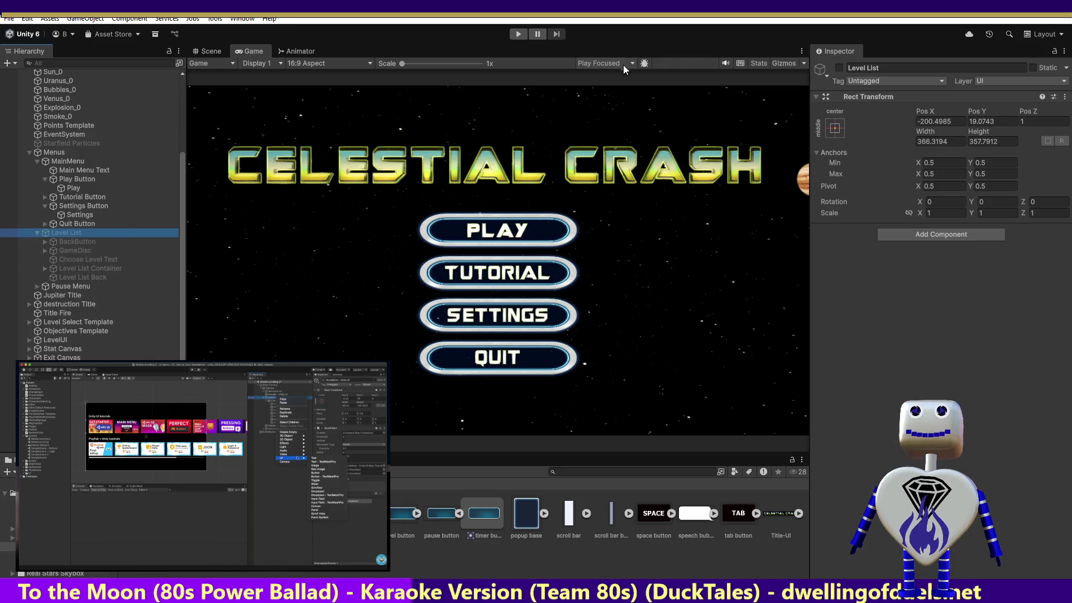
{"action": "left_click", "coordinate": [839, 68]}
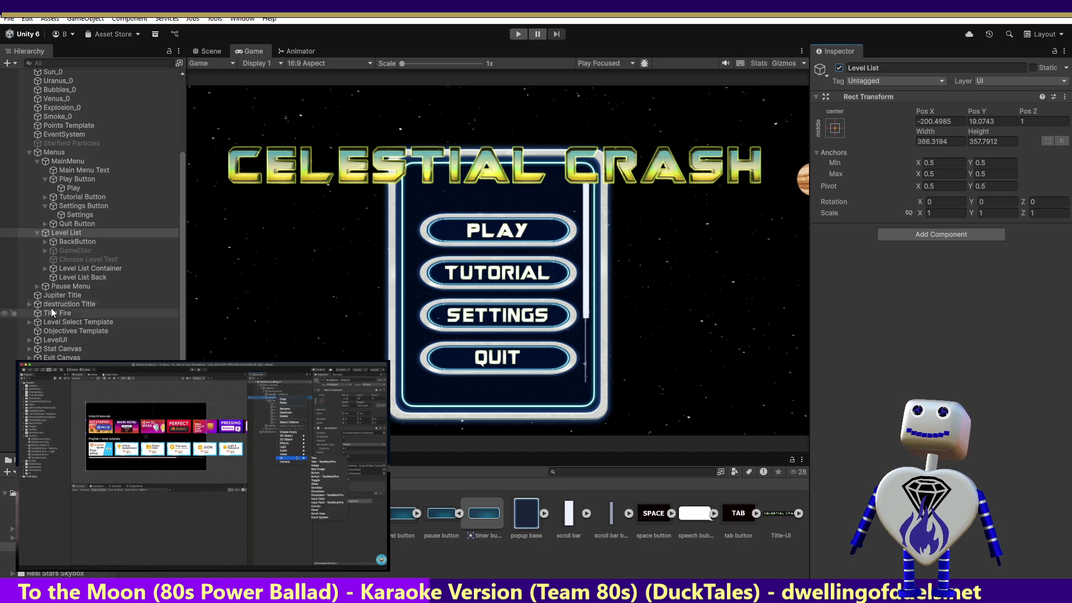
Inspect the Level List children: BackButton, Level List Container, Viewport, Scrollbar and Level List Items
{"action": "left_click", "coordinate": [59, 241]}
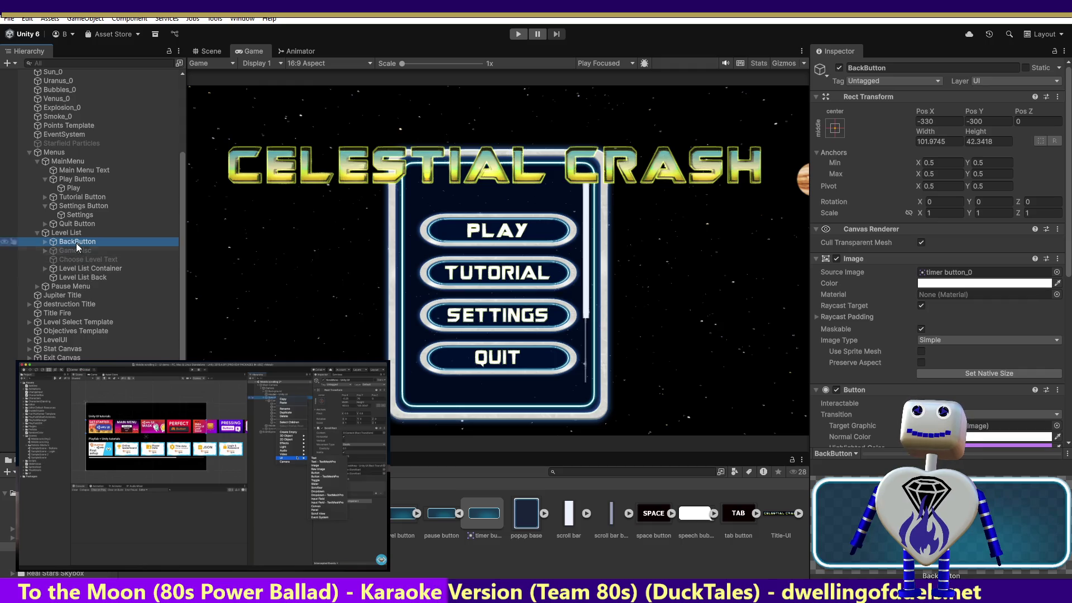
{"action": "left_click", "coordinate": [71, 233]}
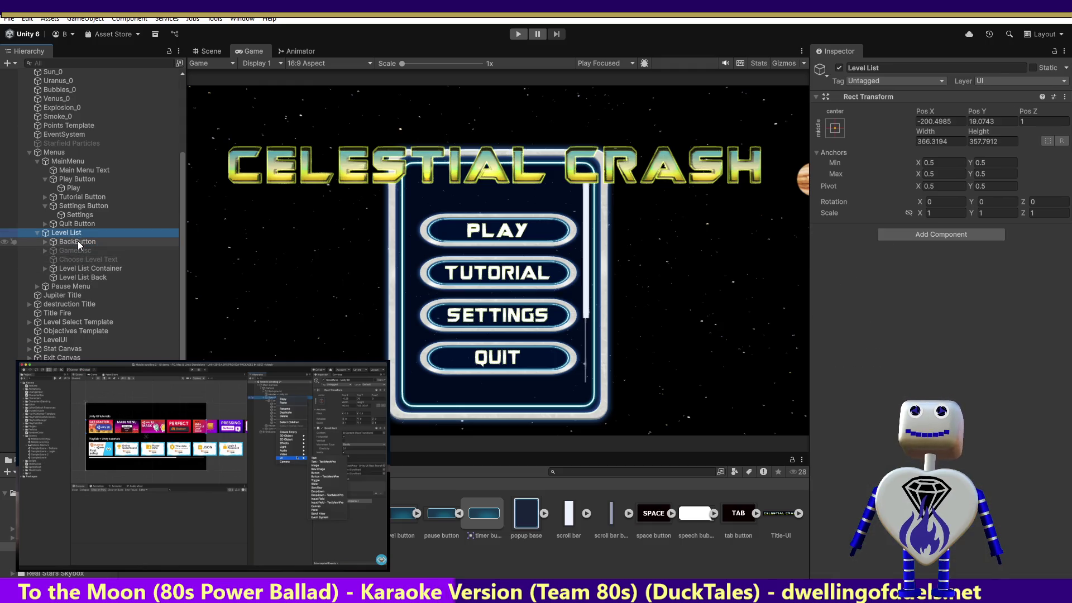
{"action": "left_click", "coordinate": [45, 268]}
{"action": "left_click", "coordinate": [75, 268]}
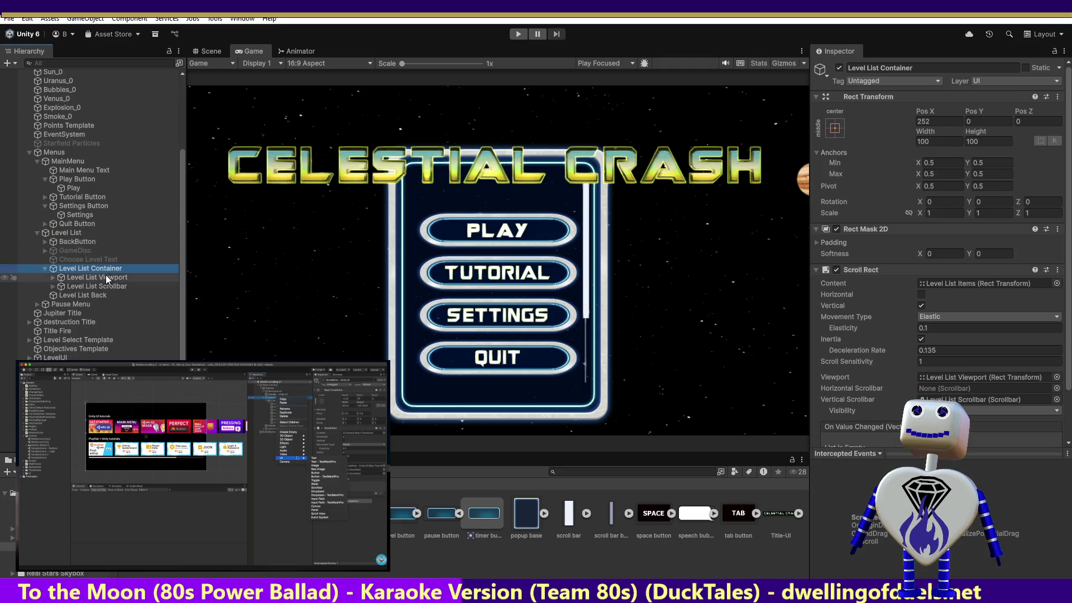
{"action": "left_click", "coordinate": [107, 278]}
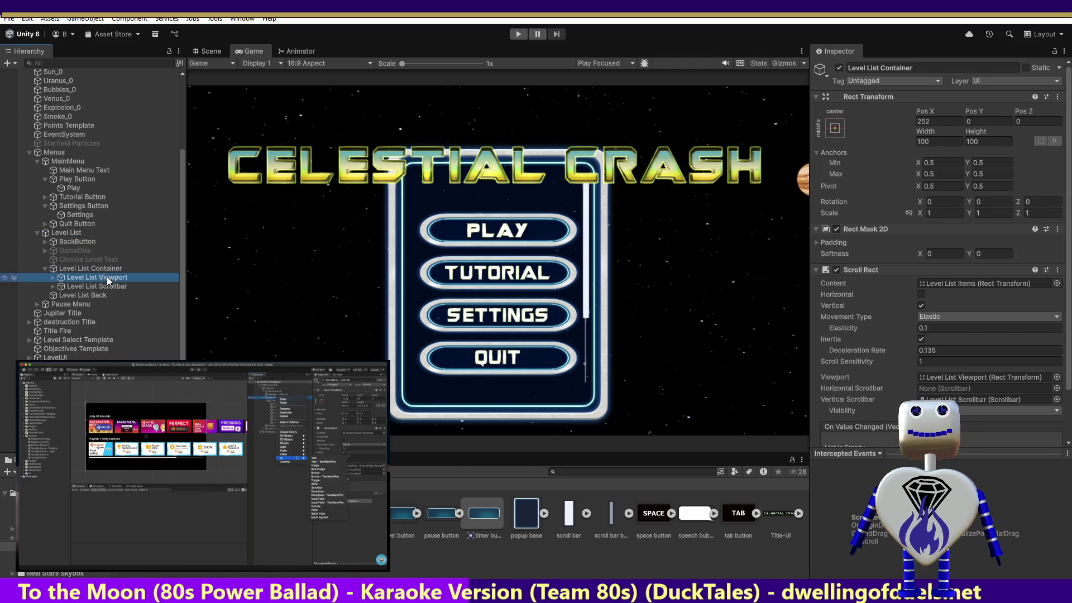
{"action": "left_click", "coordinate": [51, 277]}
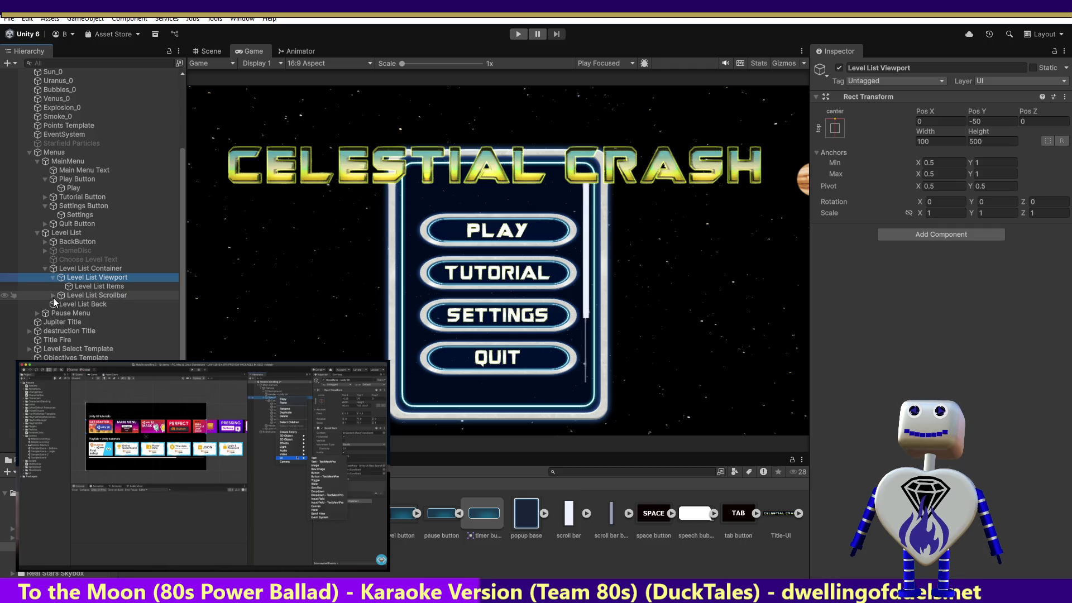
{"action": "left_click", "coordinate": [53, 295]}
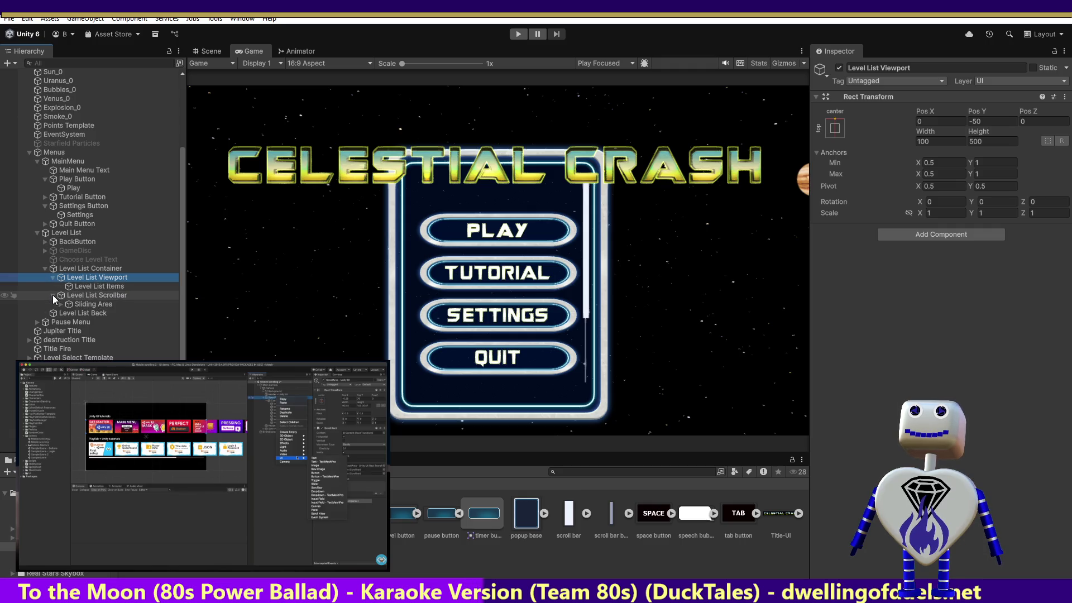
{"action": "left_click", "coordinate": [68, 269]}
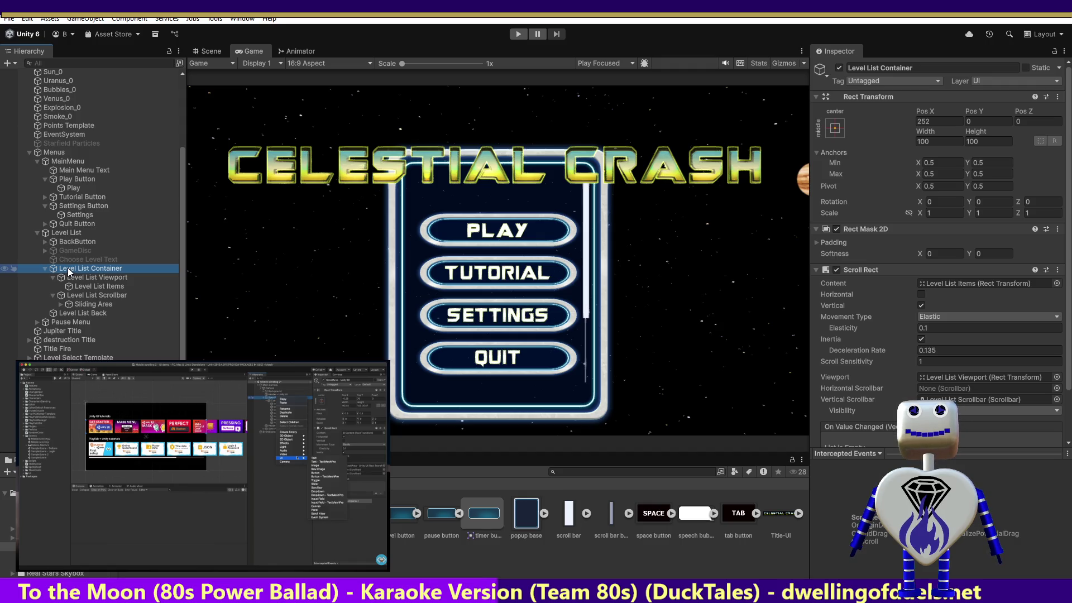
{"action": "left_click", "coordinate": [78, 277]}
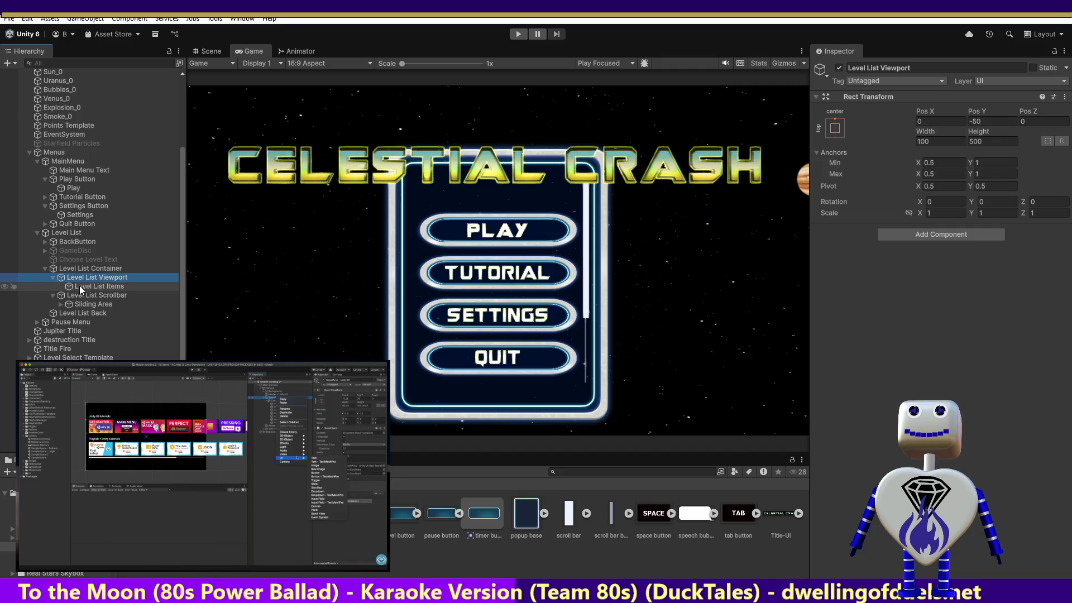
{"action": "left_click", "coordinate": [80, 285]}
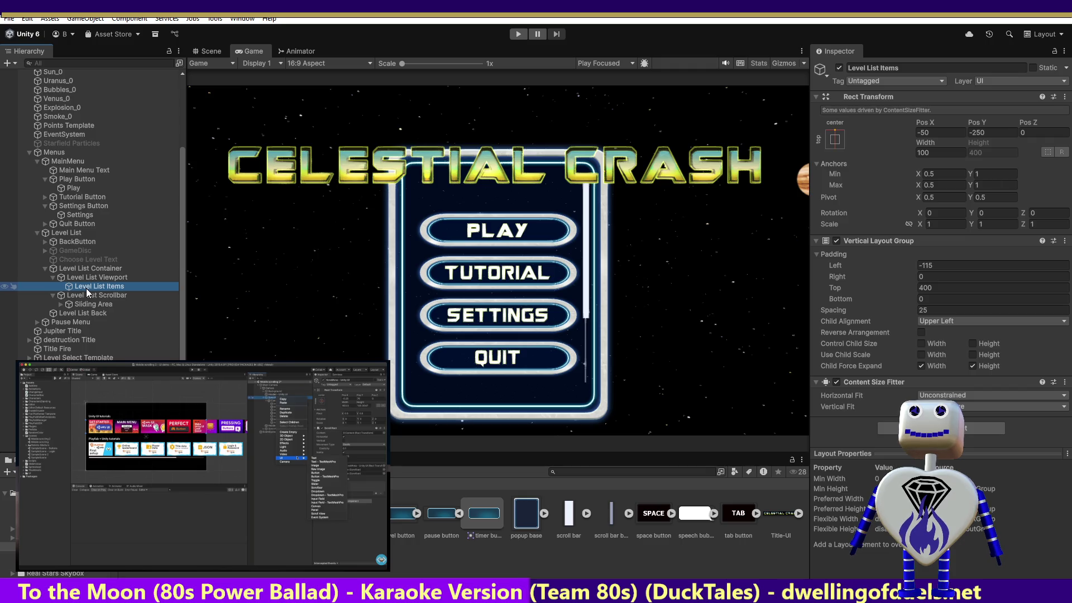
Move Level List Items directly under Level List Container and delete Level List Viewport
{"action": "left_click_drag", "start_coordinate": [86, 288], "coordinate": [91, 273]}
{"action": "left_click", "coordinate": [87, 285]}
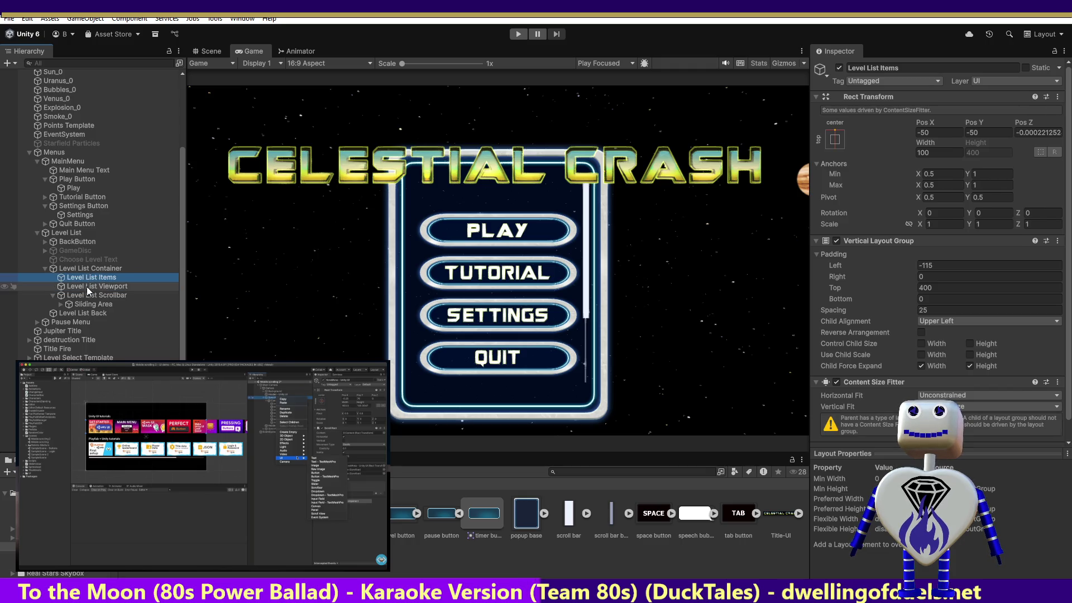
{"action": "key", "text": "Delete"}
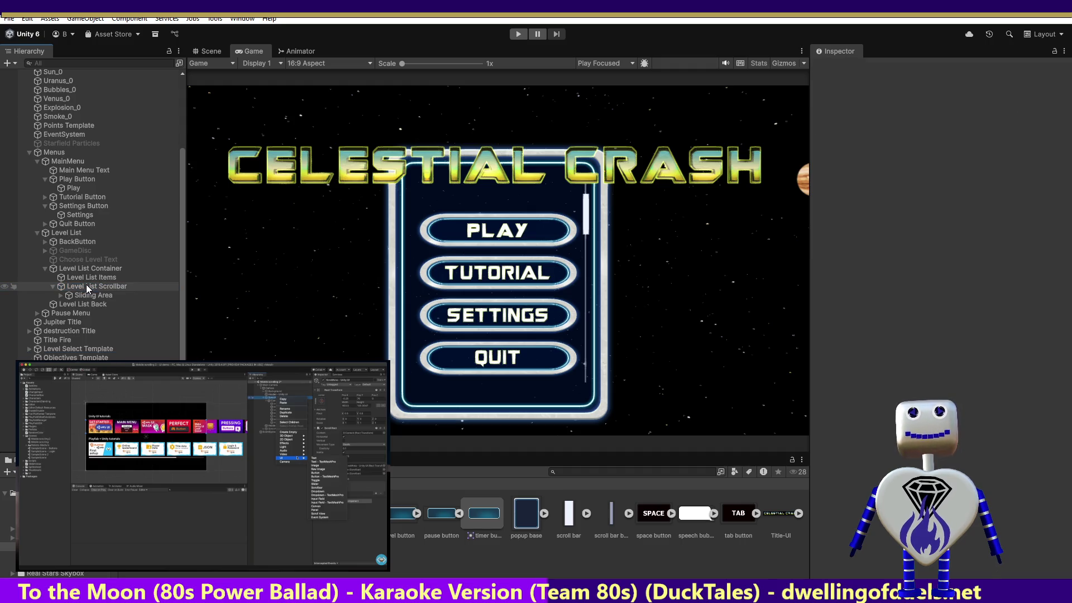
Enter Play mode and open the level select screen from the main menu
{"action": "left_click", "coordinate": [518, 34]}
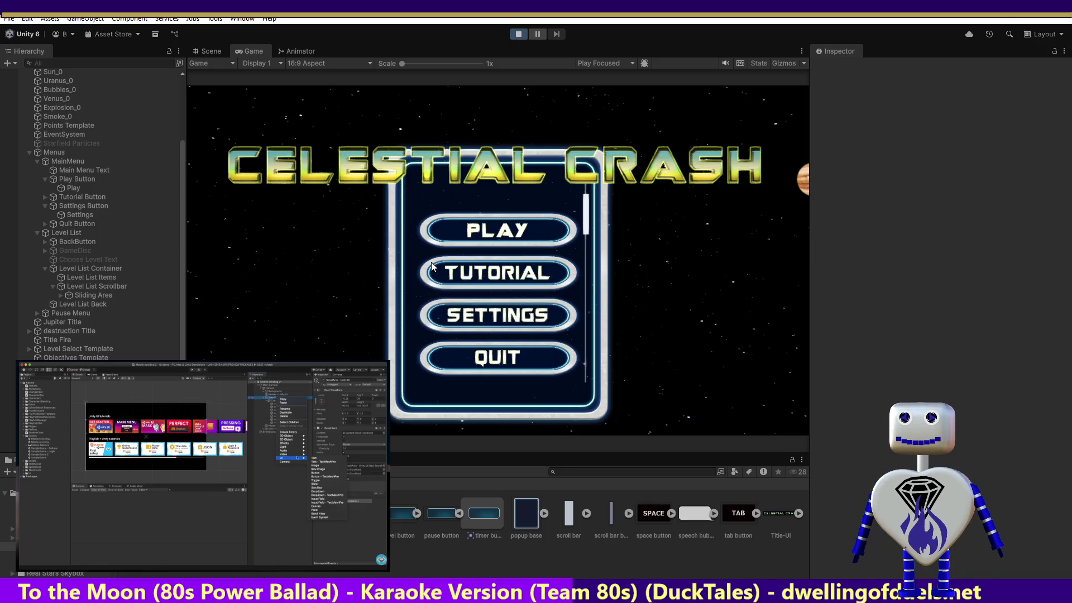
{"action": "left_click", "coordinate": [431, 260]}
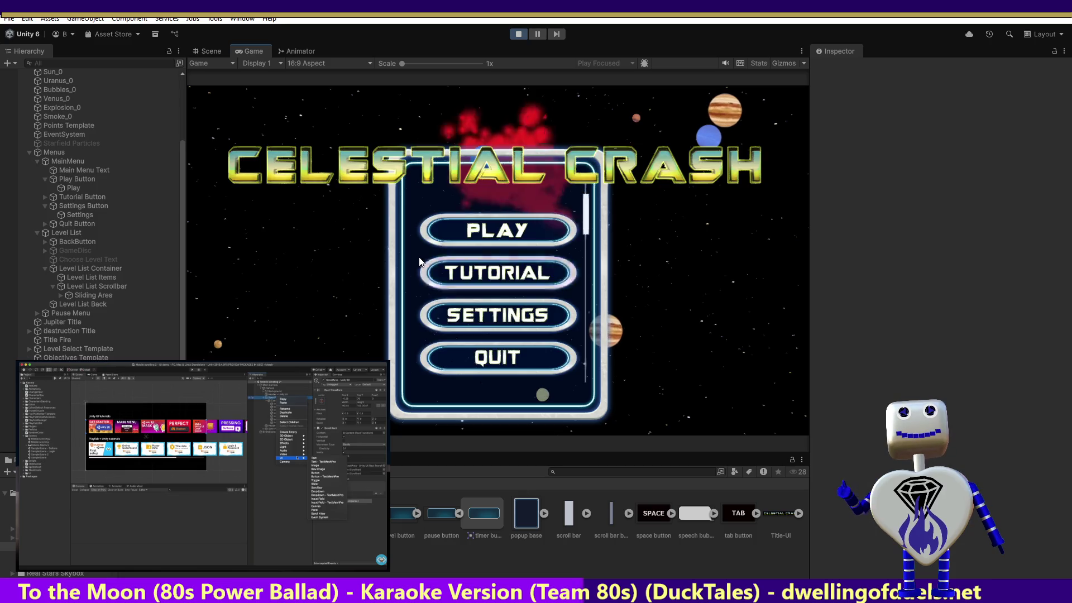
{"action": "left_click", "coordinate": [493, 232]}
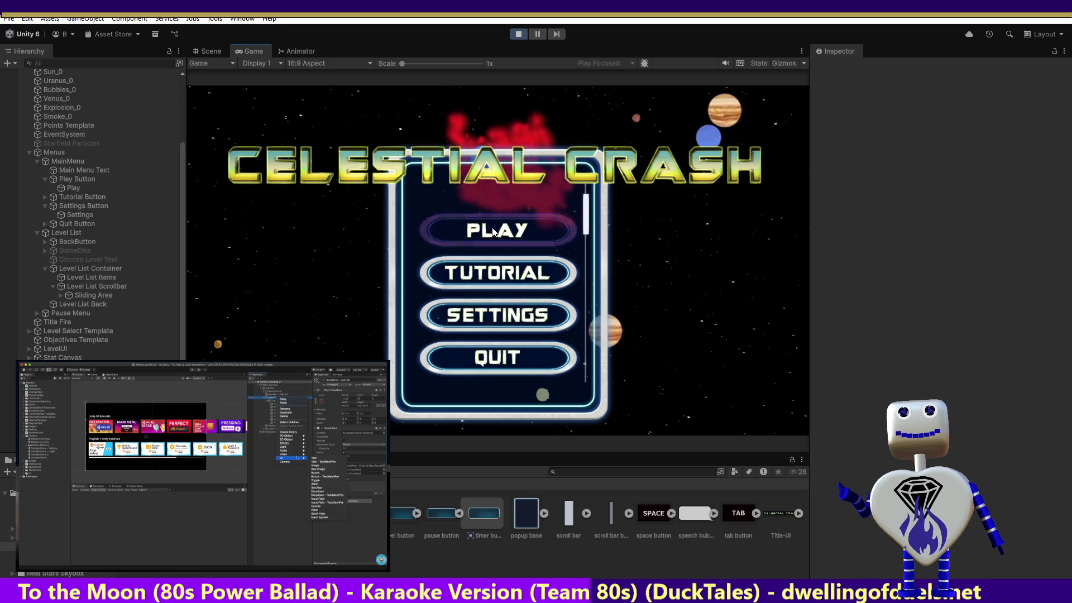
Drag the level list scrollbar up and down to test scrolling, then stop the game
{"action": "mouse_move", "coordinate": [584, 214]}
{"action": "left_mouse_down"}
{"action": "mouse_move", "coordinate": [585, 357]}
{"action": "mouse_move", "coordinate": [581, 211]}
{"action": "mouse_move", "coordinate": [626, 359]}
{"action": "left_mouse_up"}
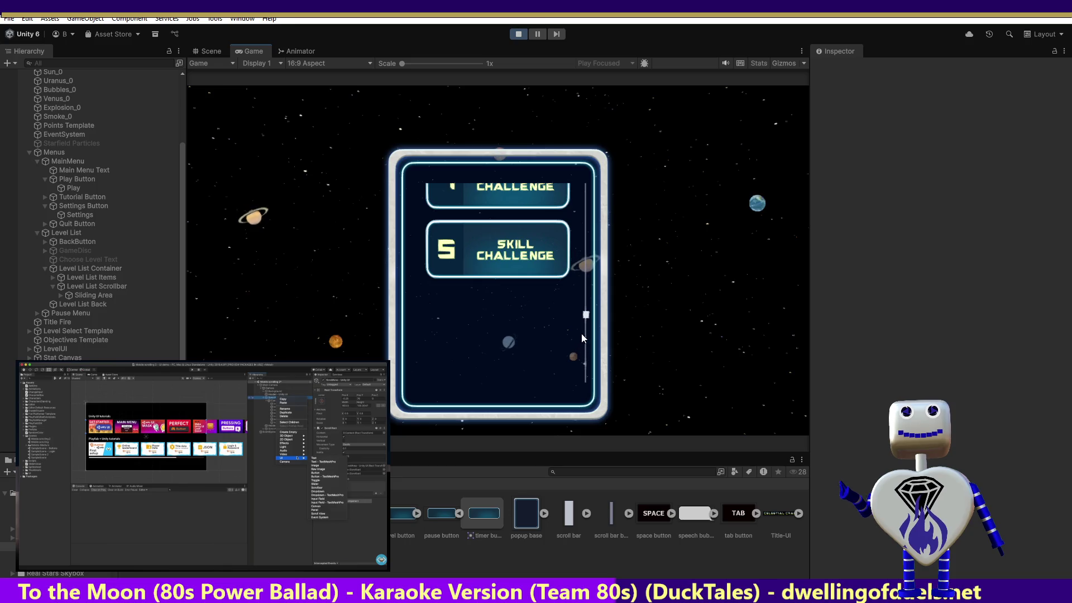
{"action": "mouse_move", "coordinate": [586, 316]}
{"action": "left_mouse_down"}
{"action": "mouse_move", "coordinate": [587, 129]}
{"action": "mouse_move", "coordinate": [614, 342]}
{"action": "left_mouse_up"}
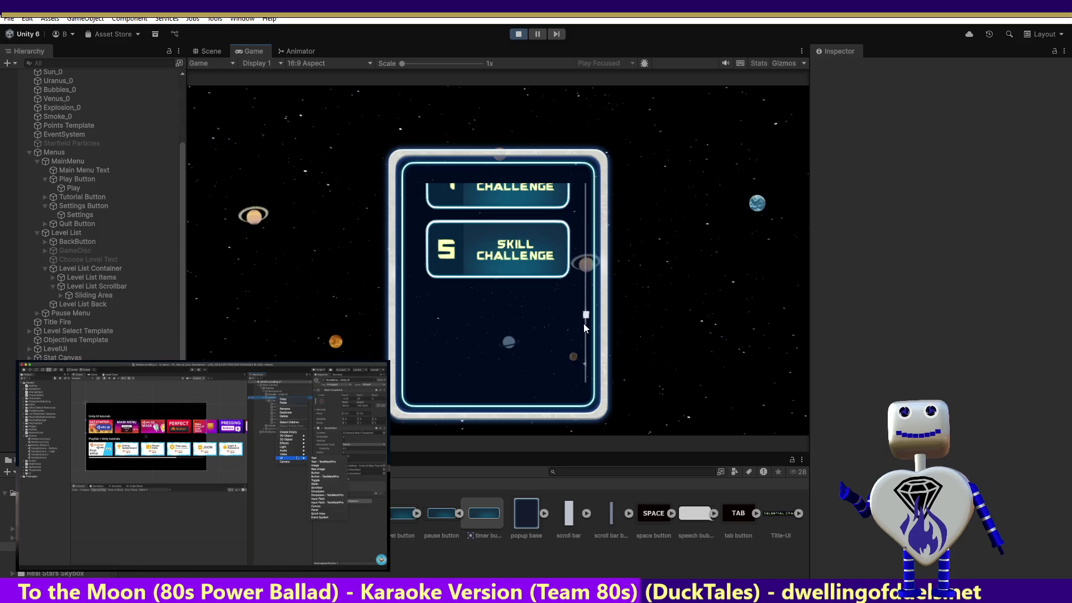
{"action": "scroll", "coordinate": [585, 317], "scroll_direction": "up", "scroll_amount": 1}
{"action": "left_click_drag", "start_coordinate": [585, 316], "coordinate": [585, 177]}
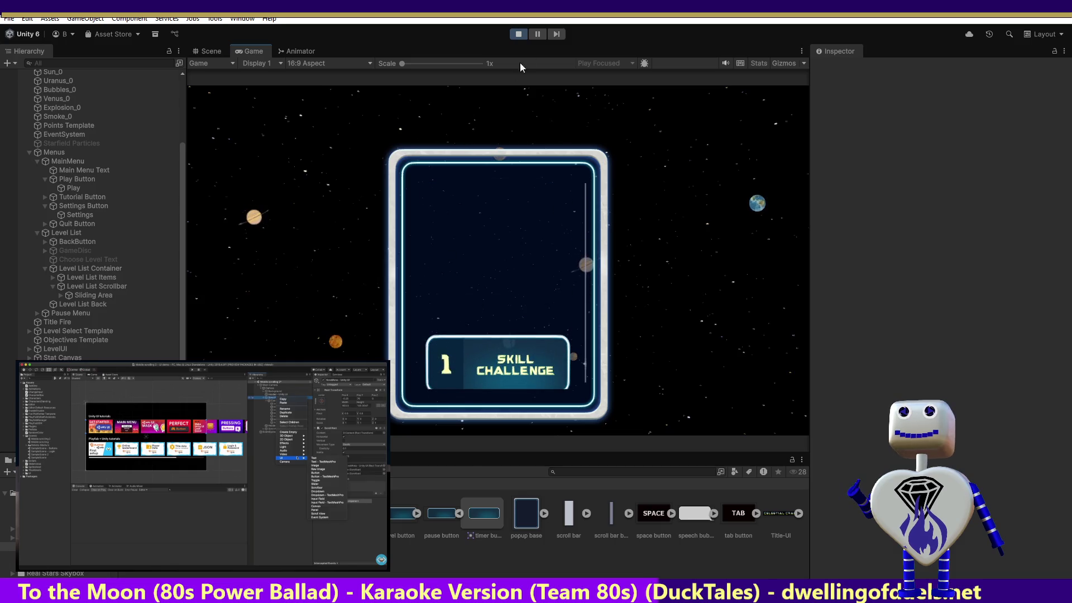
{"action": "left_click", "coordinate": [518, 33]}
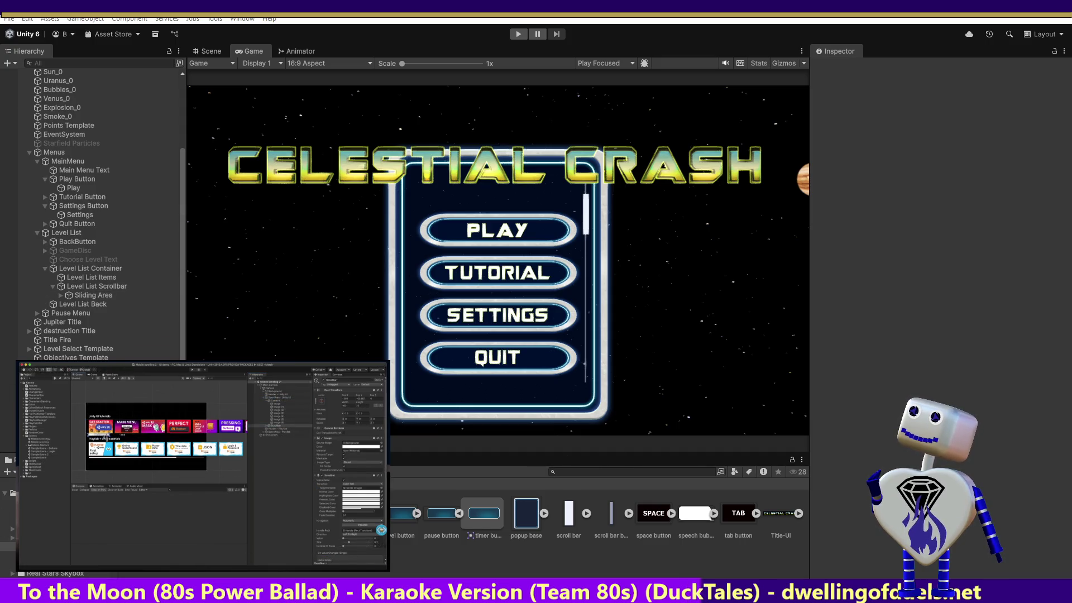
{"action": "key", "text": "space"}
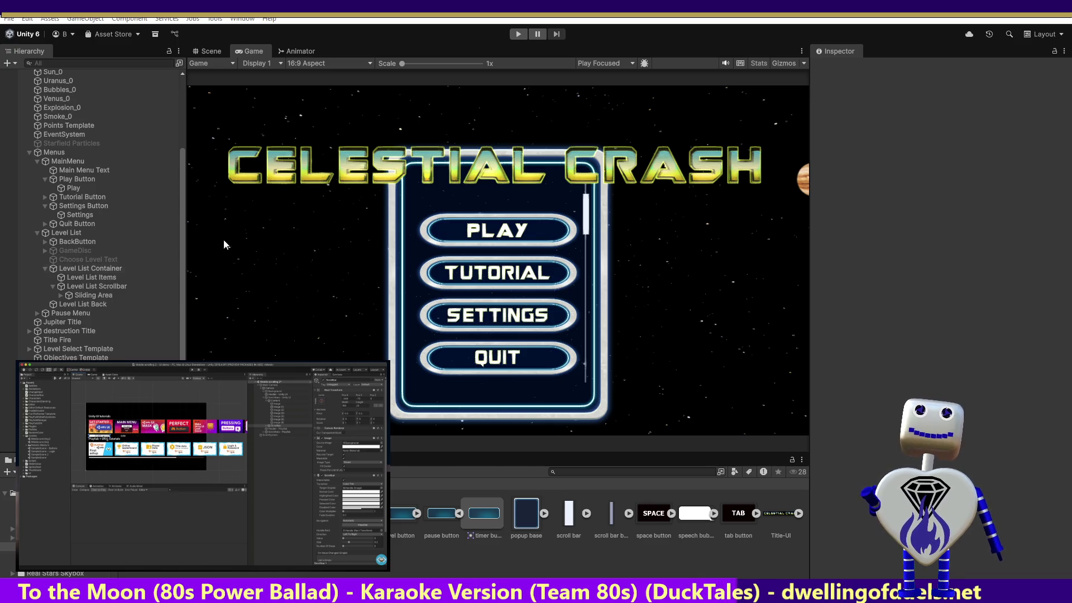
{"action": "left_click", "coordinate": [87, 295]}
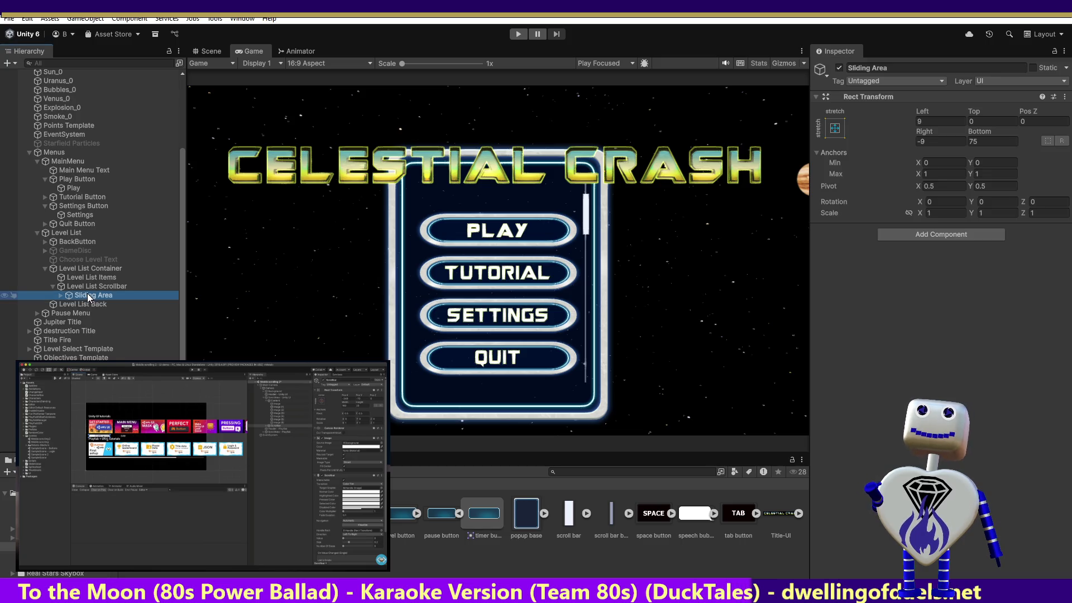
{"action": "left_click", "coordinate": [83, 287]}
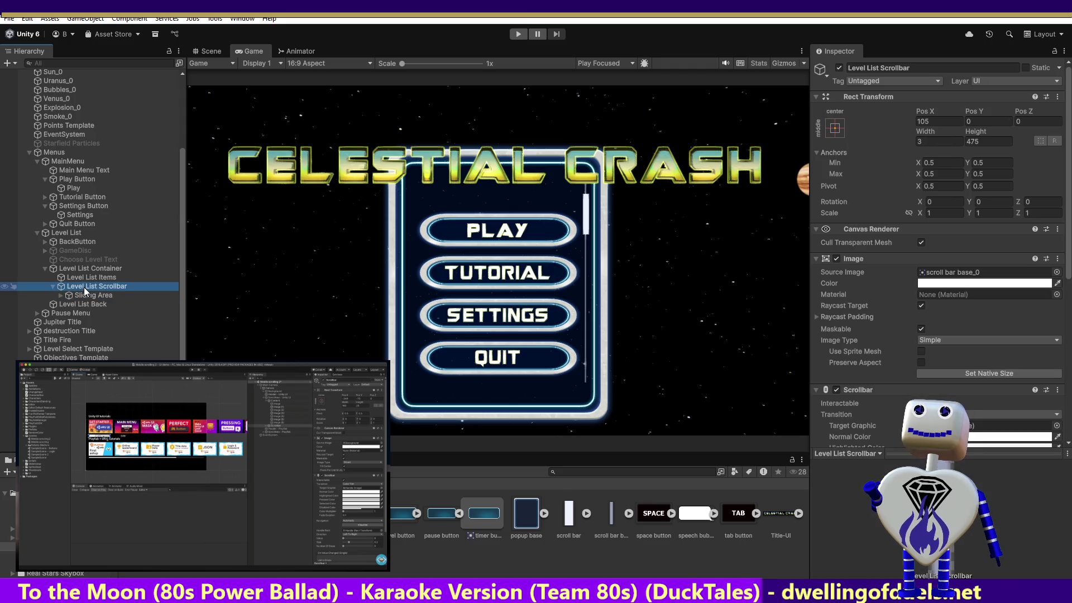
{"action": "left_click", "coordinate": [89, 278]}
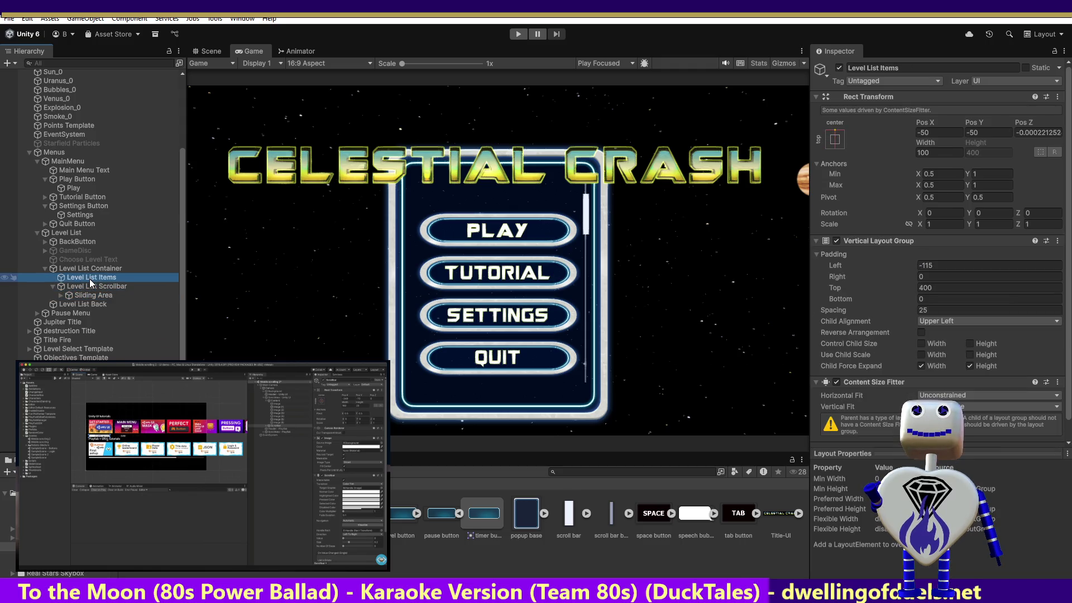
{"action": "left_click", "coordinate": [91, 271]}
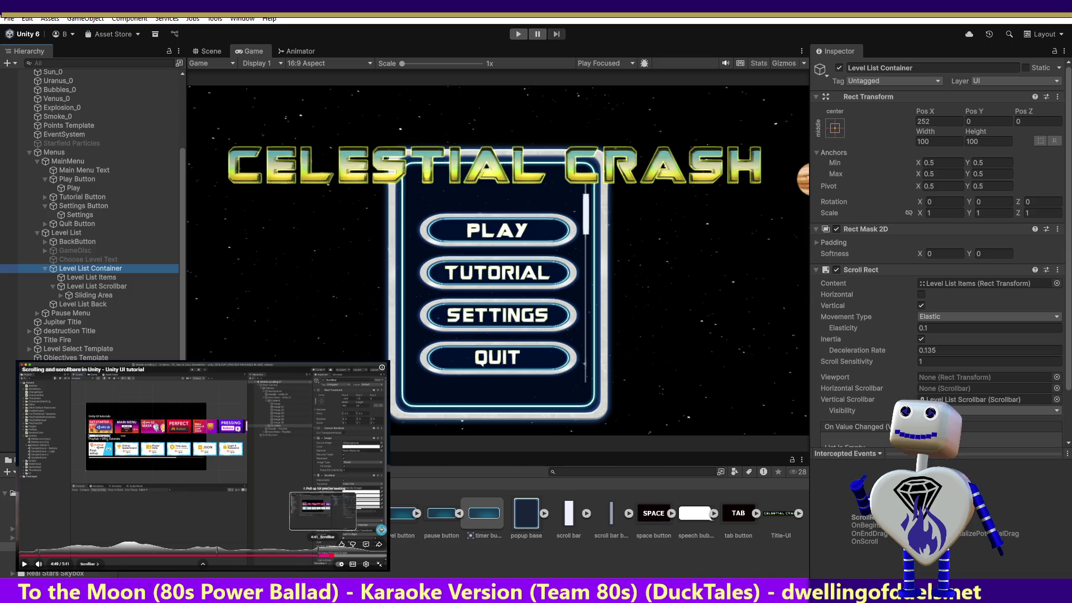
{"action": "left_click", "coordinate": [322, 556]}
{"action": "left_click", "coordinate": [277, 483]}
{"action": "left_click", "coordinate": [276, 484]}
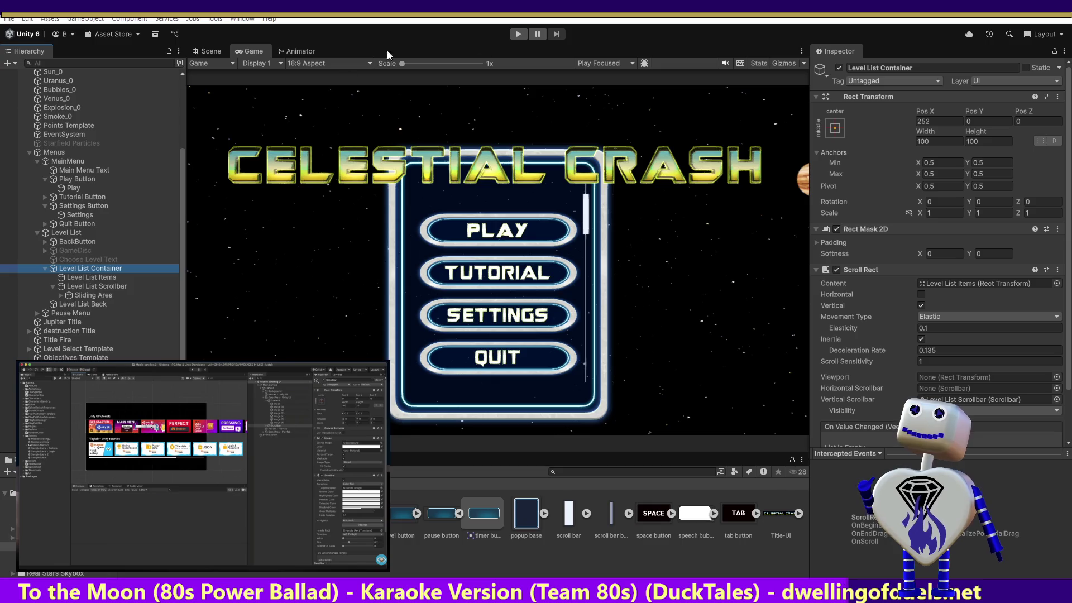
{"action": "right_click", "coordinate": [76, 269]}
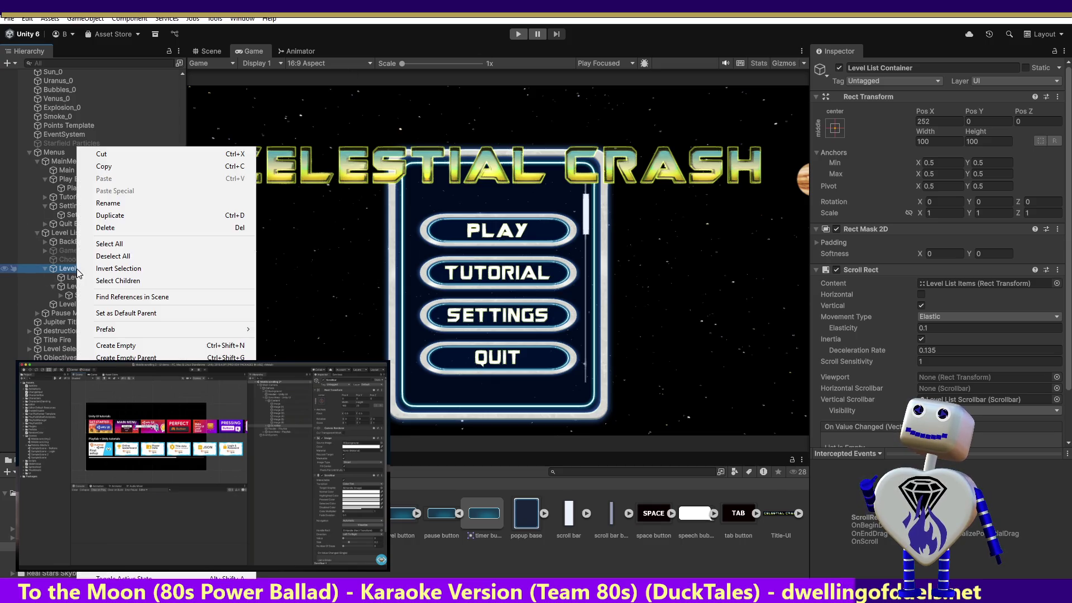
Create a new UI Scrollbar inside Level List Container
{"action": "mouse_move", "coordinate": [168, 441]}
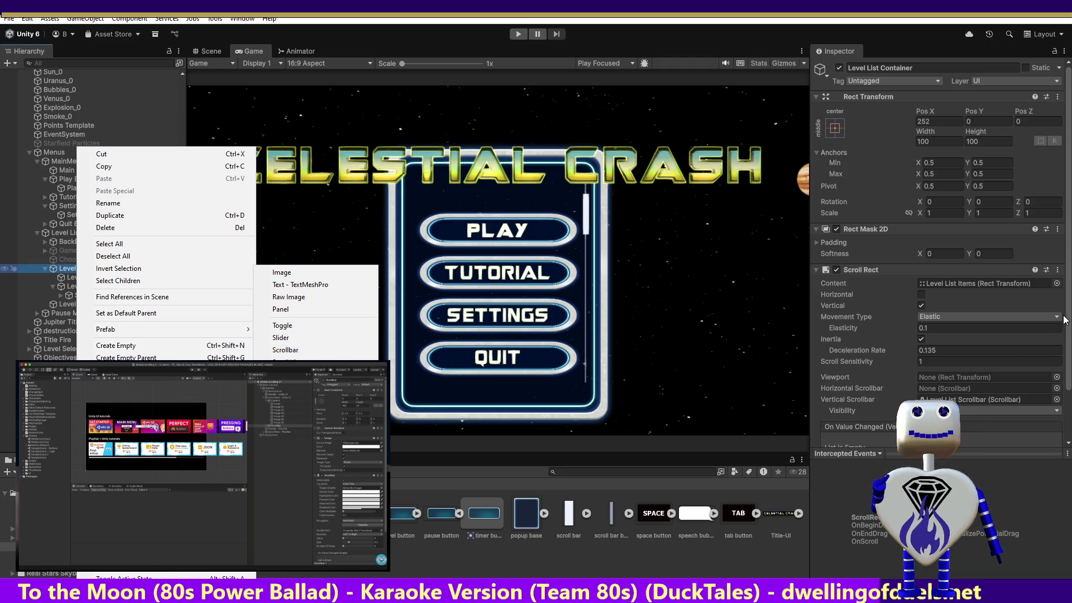
{"action": "left_click", "coordinate": [292, 350]}
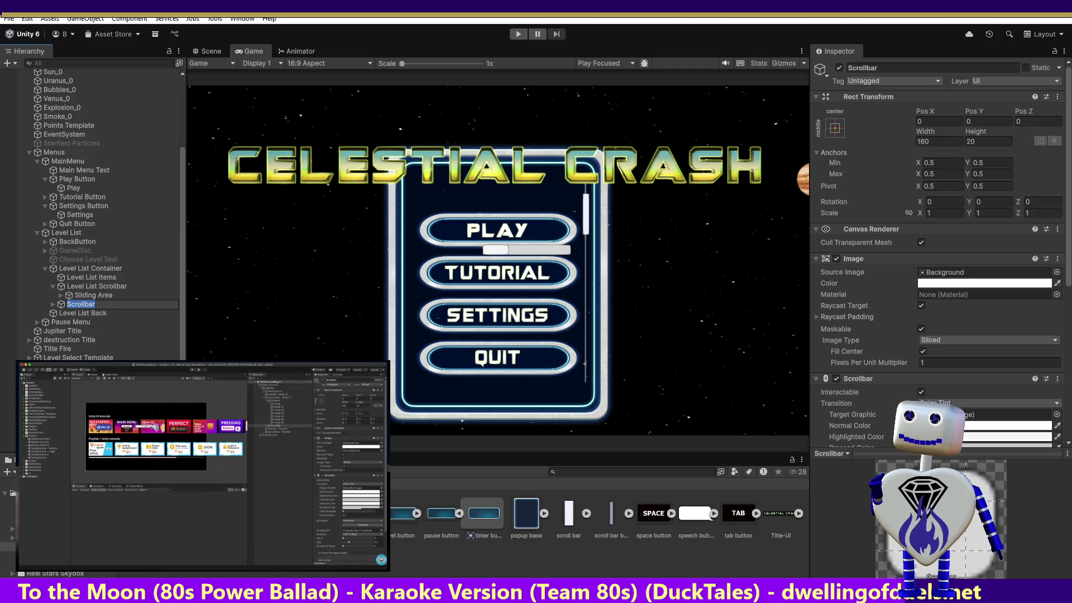
{"action": "mouse_move", "coordinate": [201, 463]}
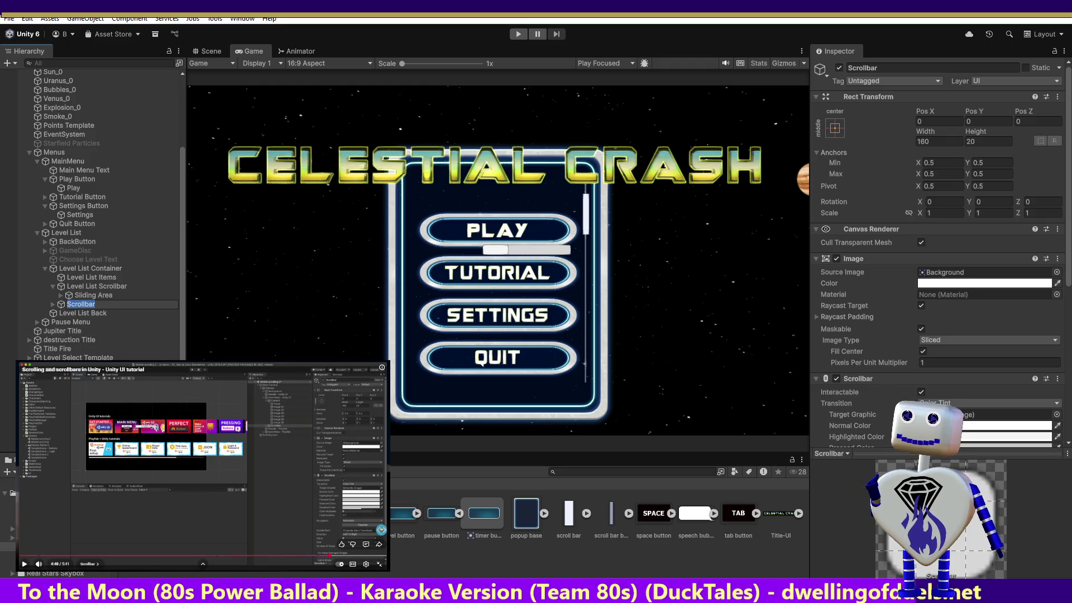
{"action": "left_click", "coordinate": [202, 463]}
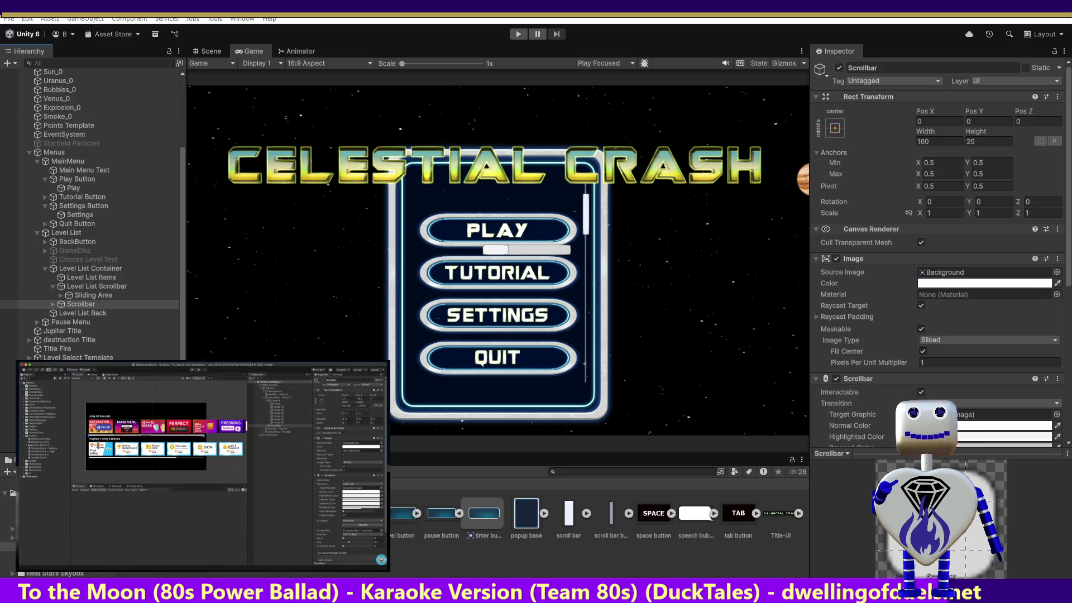
Set the new Scrollbar's Direction to Bottom To Top
{"action": "scroll", "coordinate": [919, 382], "scroll_direction": "down", "scroll_amount": 5}
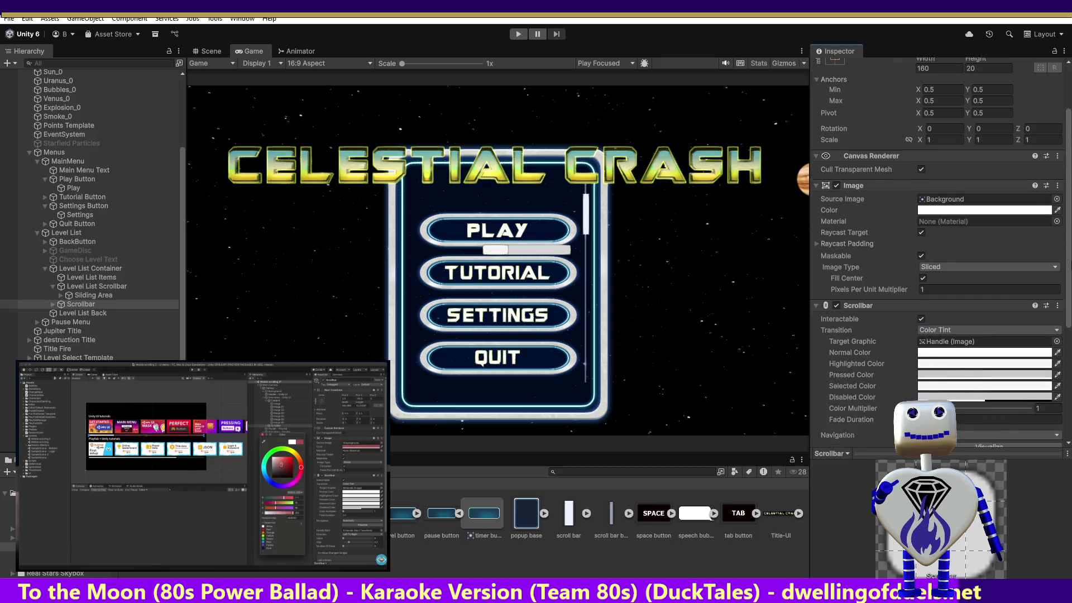
{"action": "scroll", "coordinate": [938, 251], "scroll_direction": "down", "scroll_amount": 2}
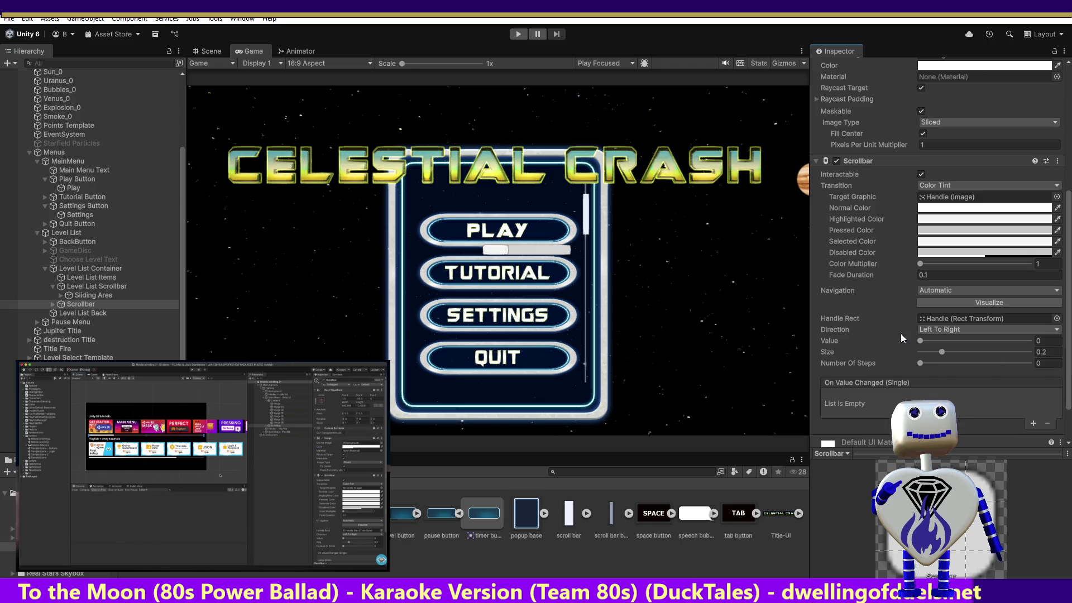
{"action": "left_click", "coordinate": [936, 330]}
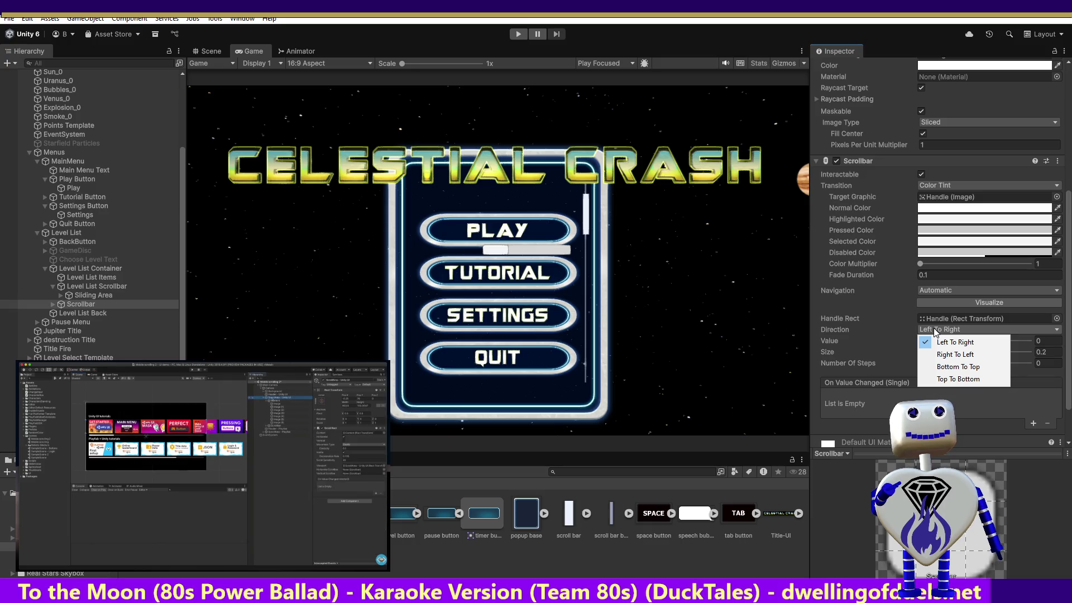
{"action": "left_click", "coordinate": [958, 367]}
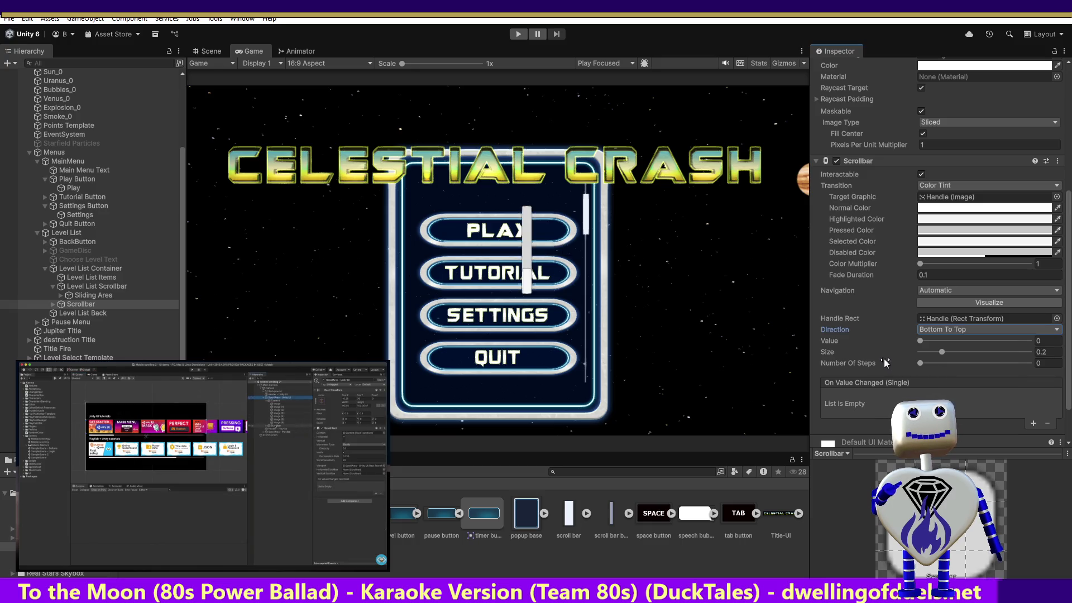
{"action": "left_click", "coordinate": [548, 240]}
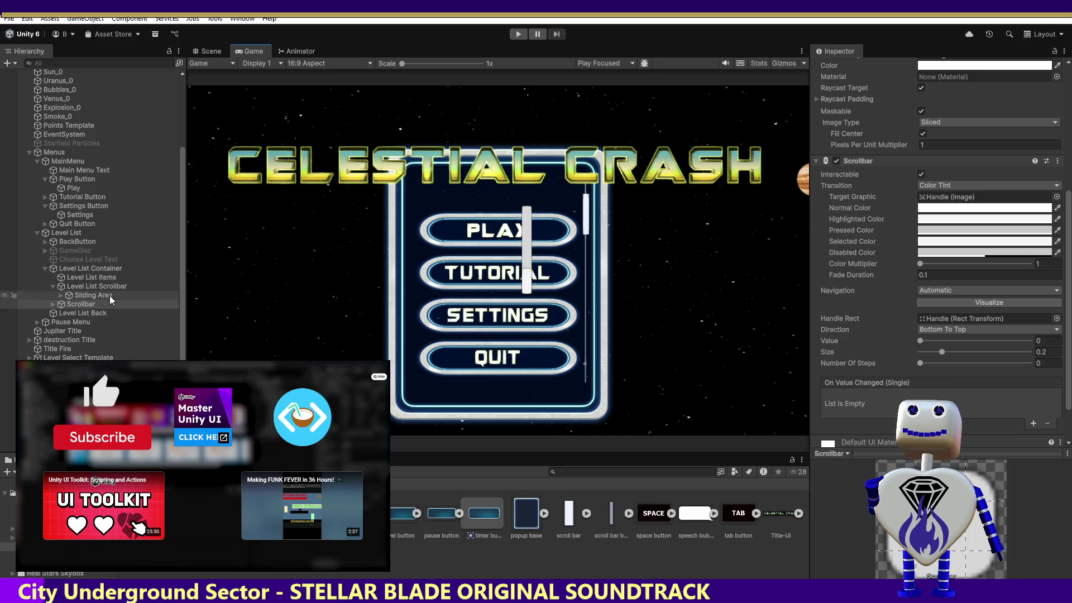
{"action": "left_click", "coordinate": [67, 305]}
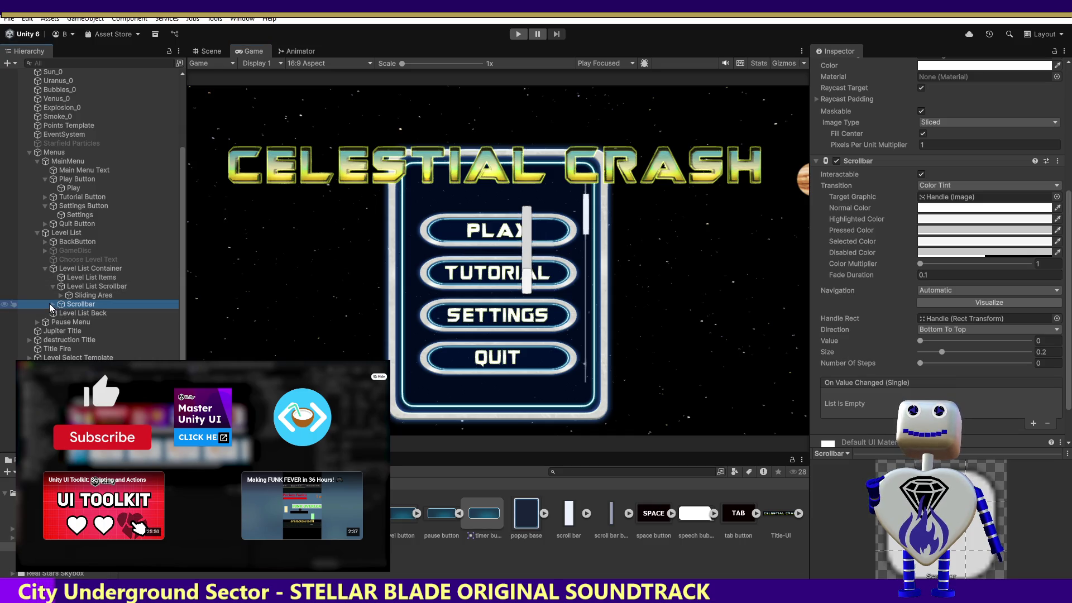
Move the new Scrollbar to just right of the menu panel in the Scene view
{"action": "left_click_drag", "start_coordinate": [1068, 266], "coordinate": [1069, 62]}
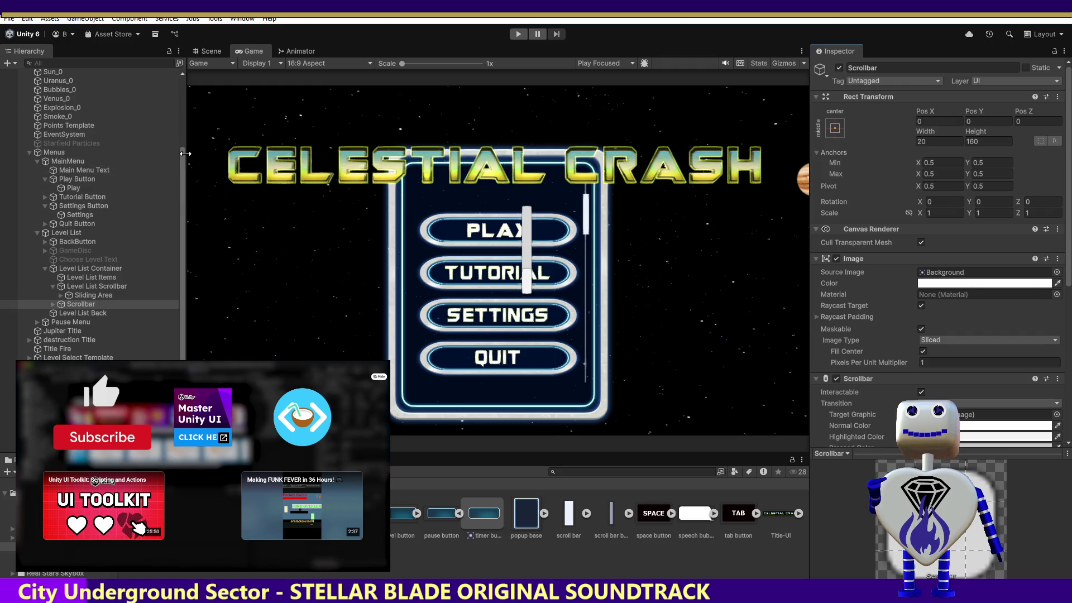
{"action": "left_click_drag", "start_coordinate": [185, 154], "coordinate": [174, 155]}
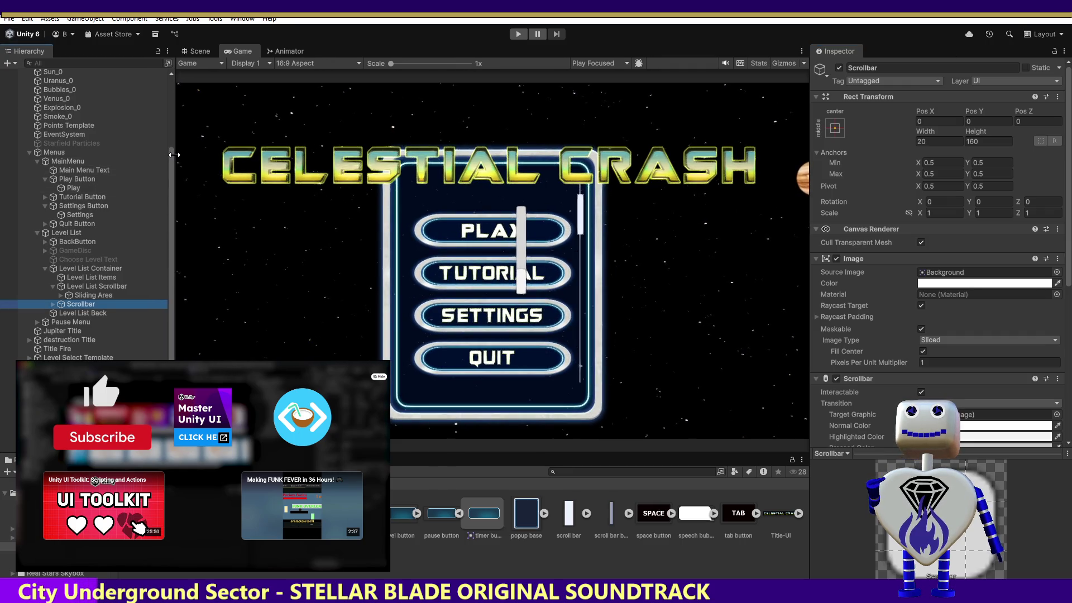
{"action": "left_click", "coordinate": [204, 52]}
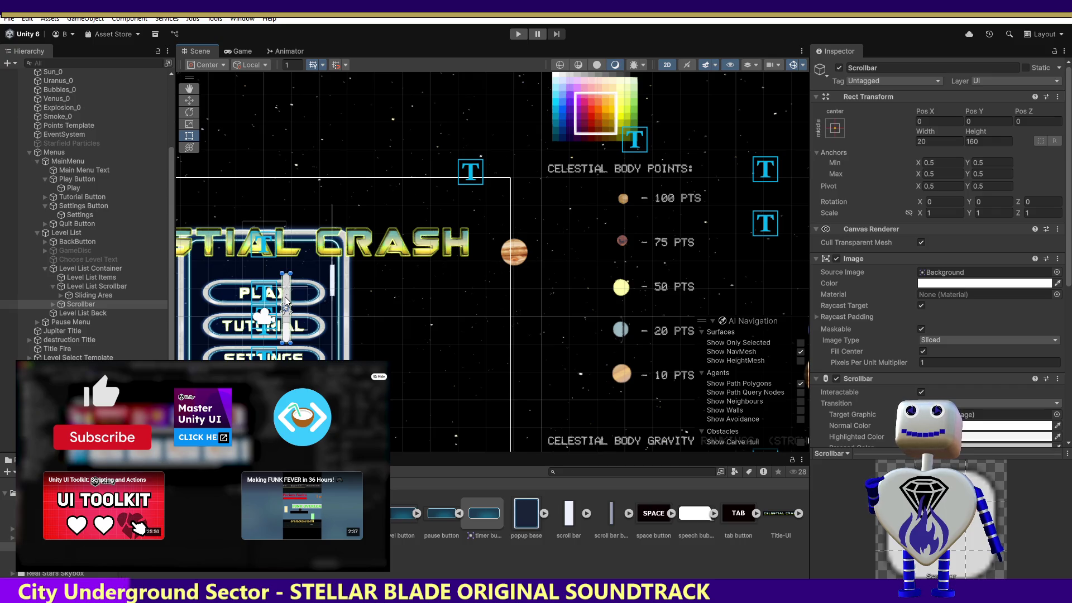
{"action": "left_click", "coordinate": [189, 100]}
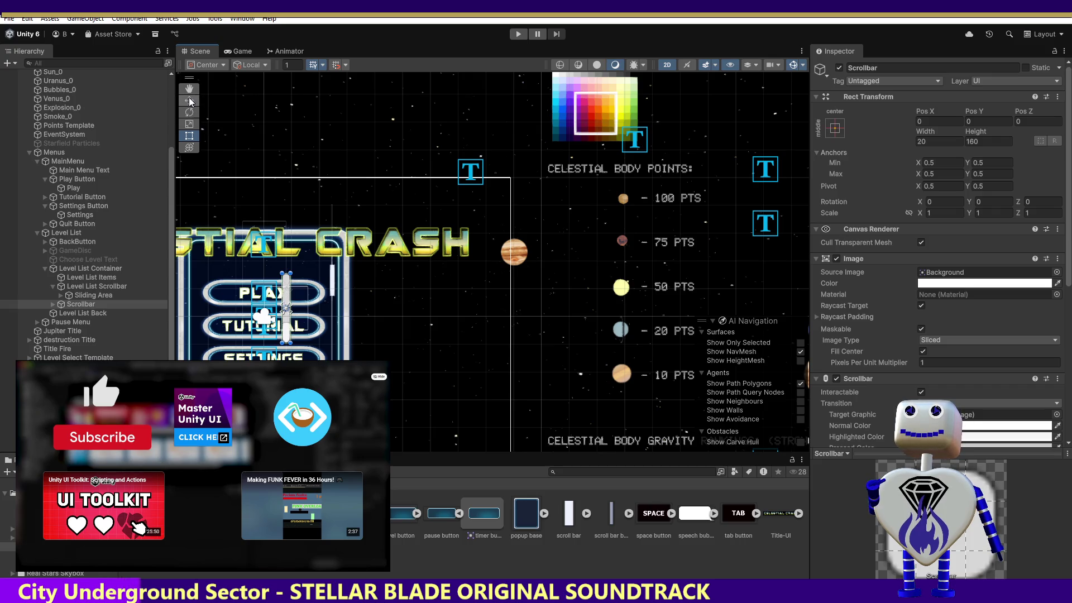
{"action": "mouse_move", "coordinate": [291, 307]}
{"action": "left_mouse_down"}
{"action": "mouse_move", "coordinate": [339, 303]}
{"action": "mouse_move", "coordinate": [334, 286]}
{"action": "left_mouse_up"}
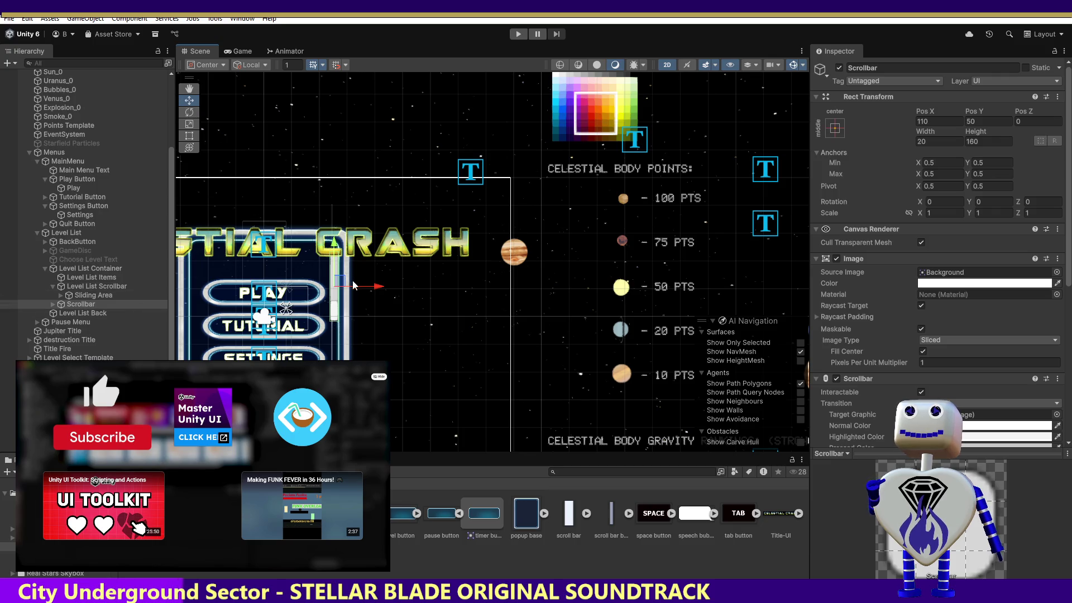
Resize the Scrollbar with the Rect Tool into a thin bar, 6.505 wide by 398.28 tall
{"action": "left_click", "coordinate": [189, 139]}
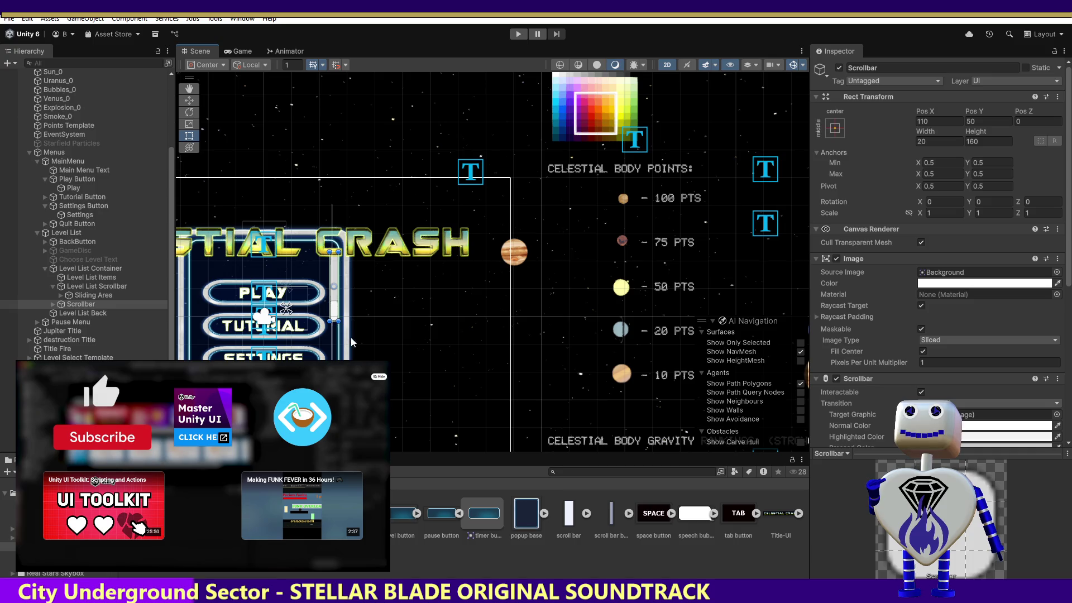
{"action": "left_click_drag", "start_coordinate": [336, 321], "coordinate": [331, 425]}
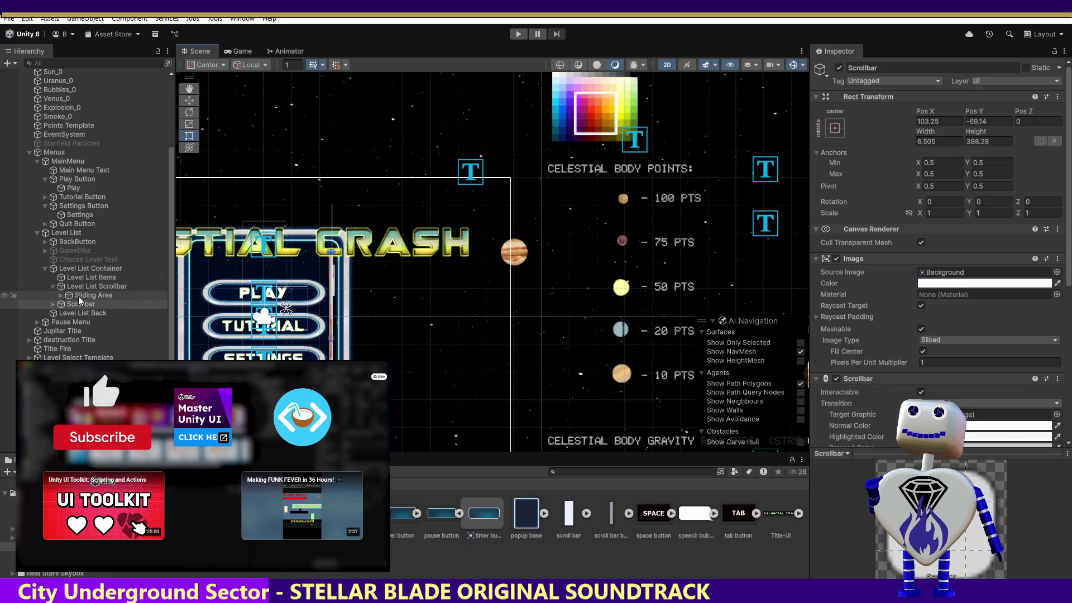
{"action": "left_click", "coordinate": [94, 269]}
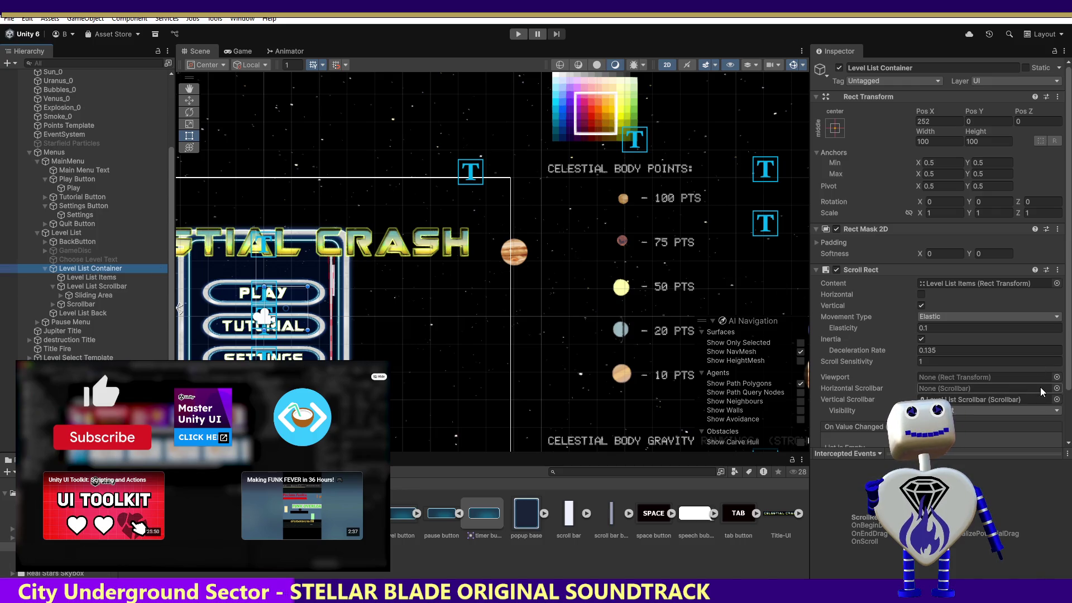
Assign Scrollbar as Level List Container's Scroll Rect Vertical Scrollbar, then start Play mode
{"action": "left_click", "coordinate": [1057, 399]}
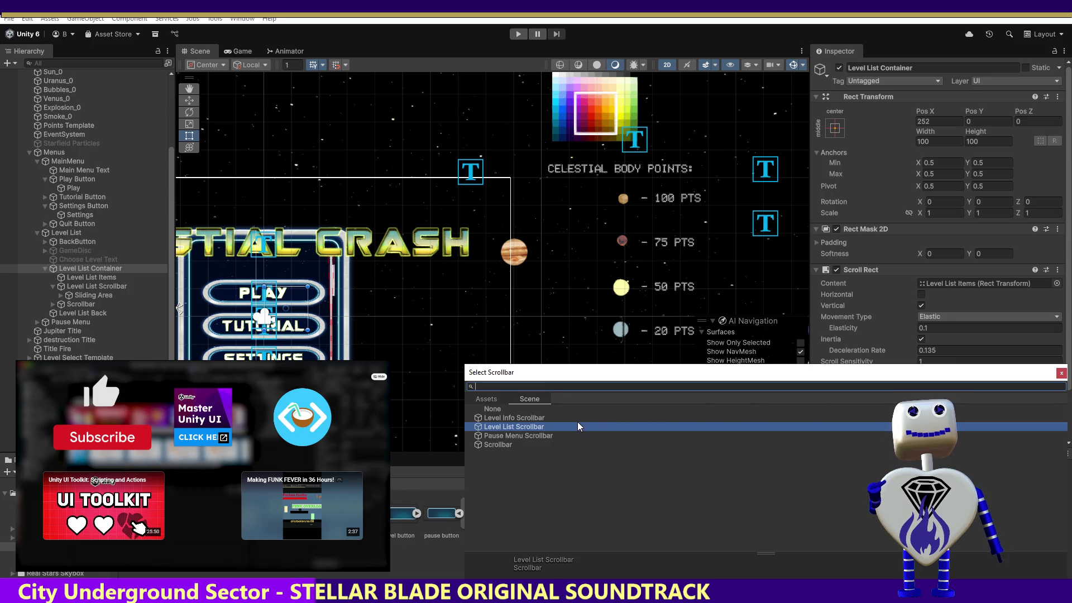
{"action": "double_click", "coordinate": [518, 446]}
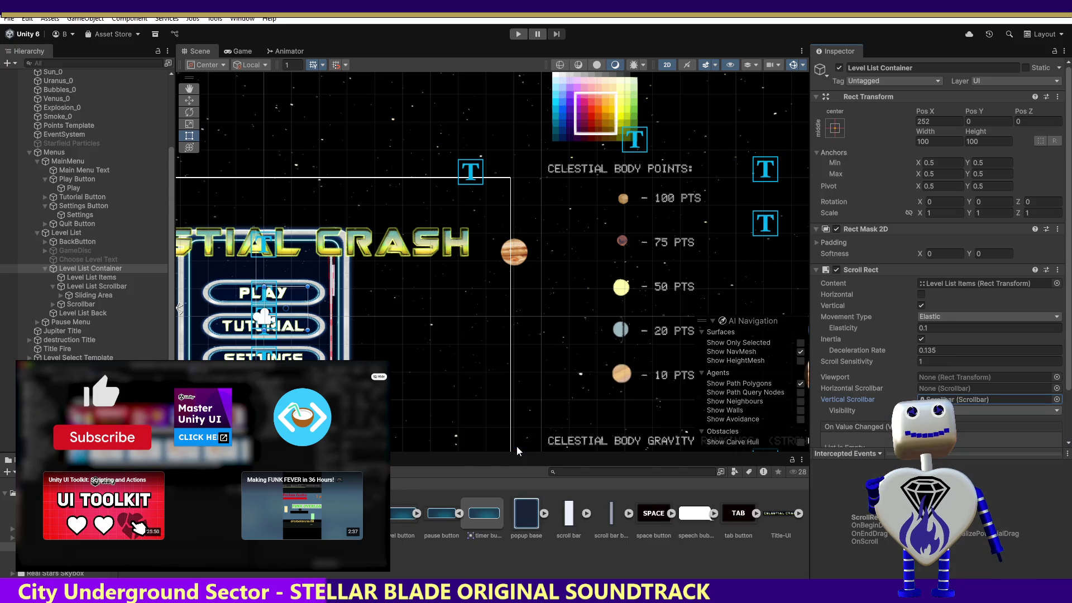
{"action": "left_click", "coordinate": [518, 35]}
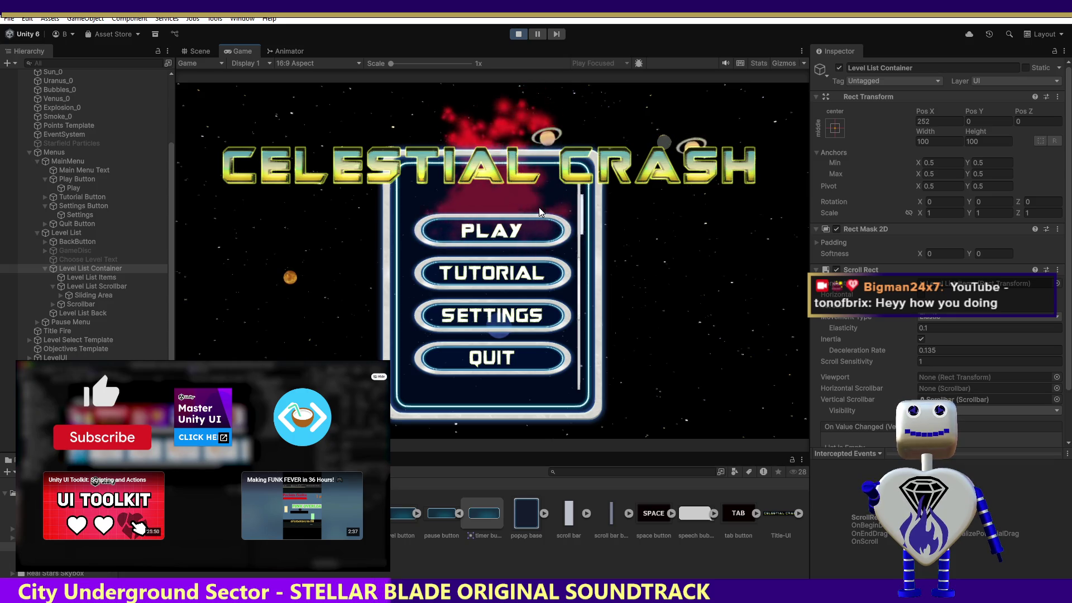
Open the level list from the main menu, drag the scrollbar handle to scroll, then stop play
{"action": "left_click", "coordinate": [492, 237]}
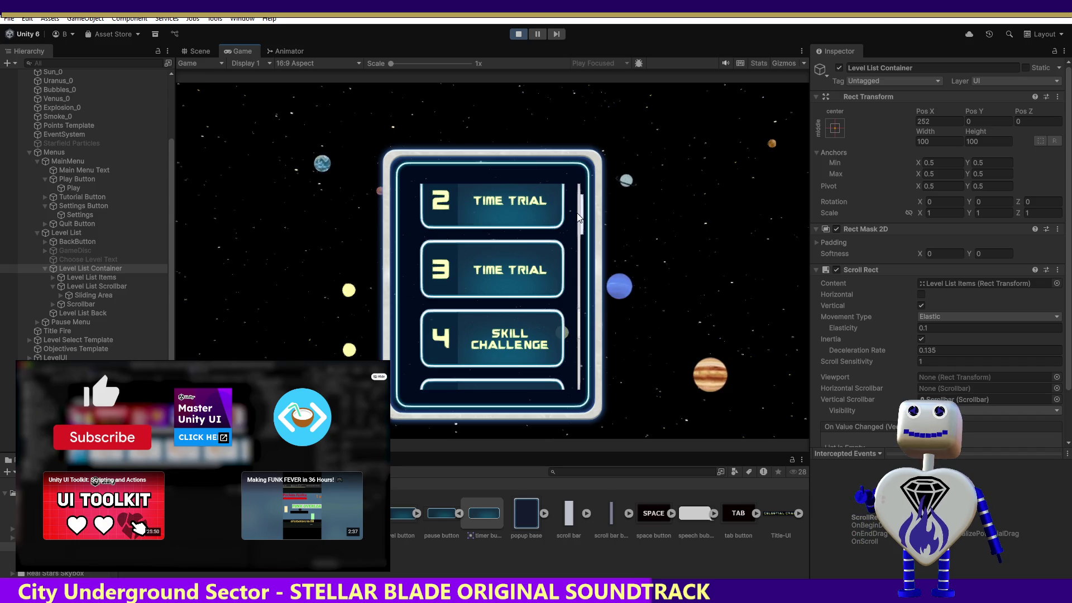
{"action": "mouse_move", "coordinate": [580, 219]}
{"action": "left_mouse_down"}
{"action": "mouse_move", "coordinate": [581, 302]}
{"action": "mouse_move", "coordinate": [591, 193]}
{"action": "mouse_move", "coordinate": [594, 401]}
{"action": "mouse_move", "coordinate": [587, 192]}
{"action": "mouse_move", "coordinate": [581, 413]}
{"action": "mouse_move", "coordinate": [569, 162]}
{"action": "mouse_move", "coordinate": [581, 414]}
{"action": "mouse_move", "coordinate": [581, 172]}
{"action": "left_mouse_up"}
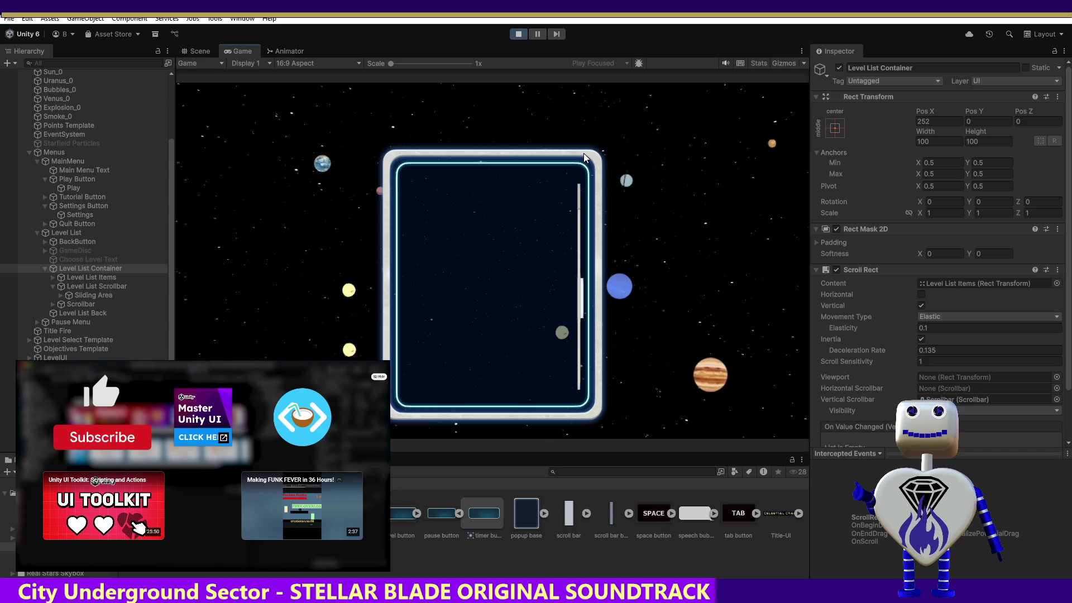
{"action": "left_click", "coordinate": [518, 34]}
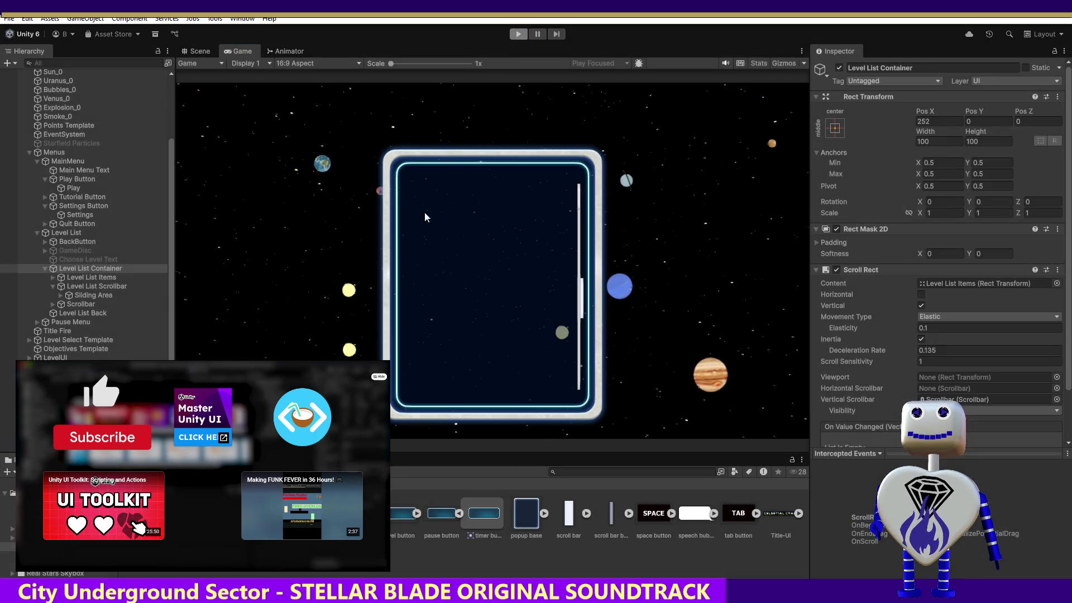
{"action": "left_click", "coordinate": [370, 328]}
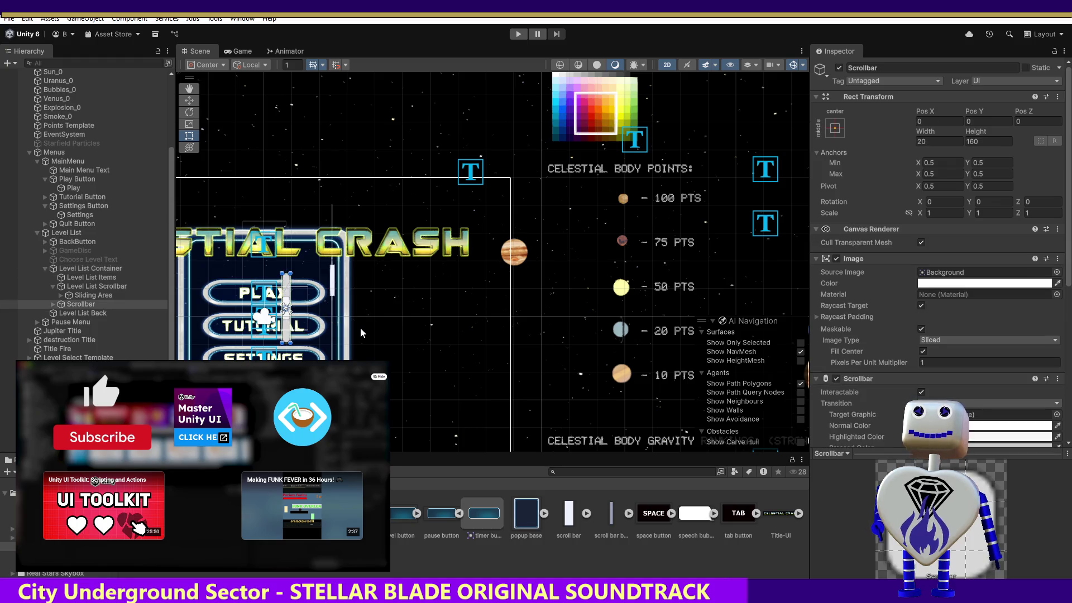
Create Level List Viewport (Pos Y -50, 100 by 500) holding Level List Items under Level List Container
{"action": "left_click", "coordinate": [358, 330]}
{"action": "key", "text": "ctrl+z"}
{"action": "key", "text": "ctrl+z"}
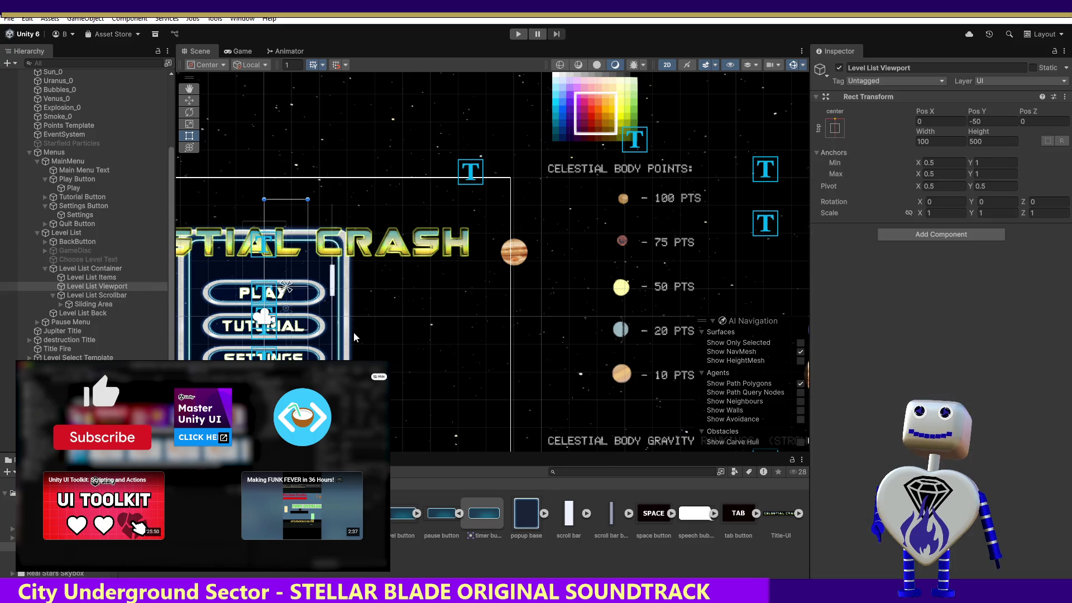
{"action": "left_click", "coordinate": [354, 337]}
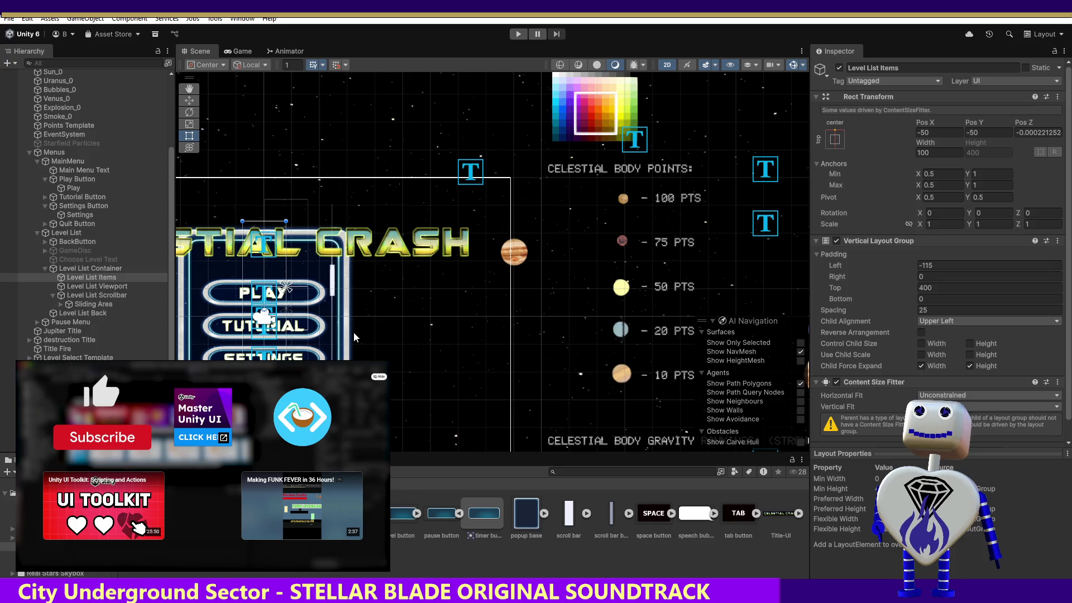
{"action": "key", "text": "ctrl+z"}
{"action": "left_click", "coordinate": [352, 337]}
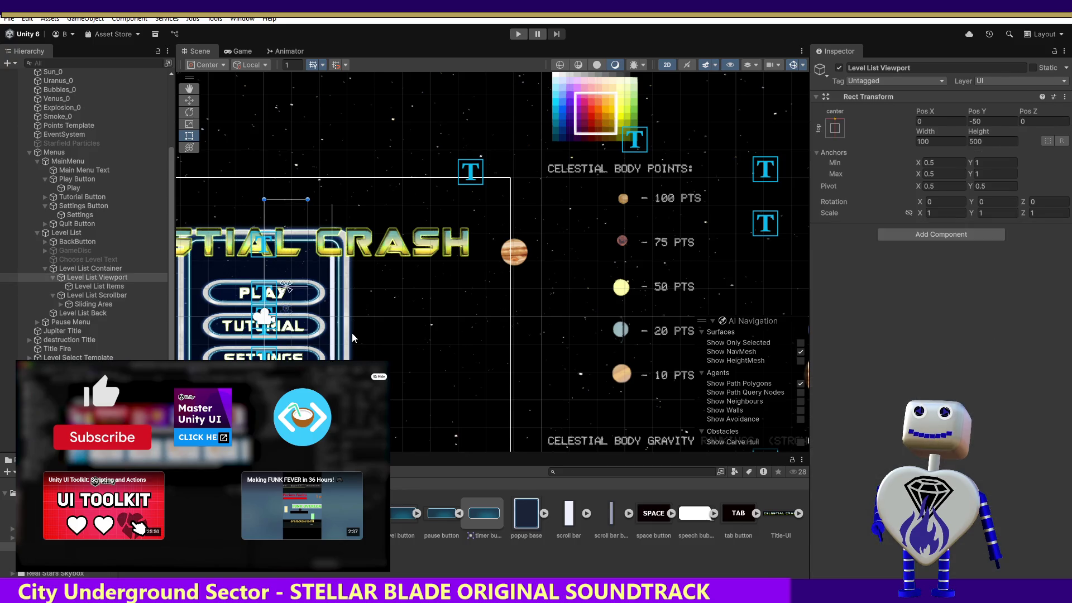
{"action": "left_click", "coordinate": [352, 337]}
{"action": "left_click", "coordinate": [352, 337]}
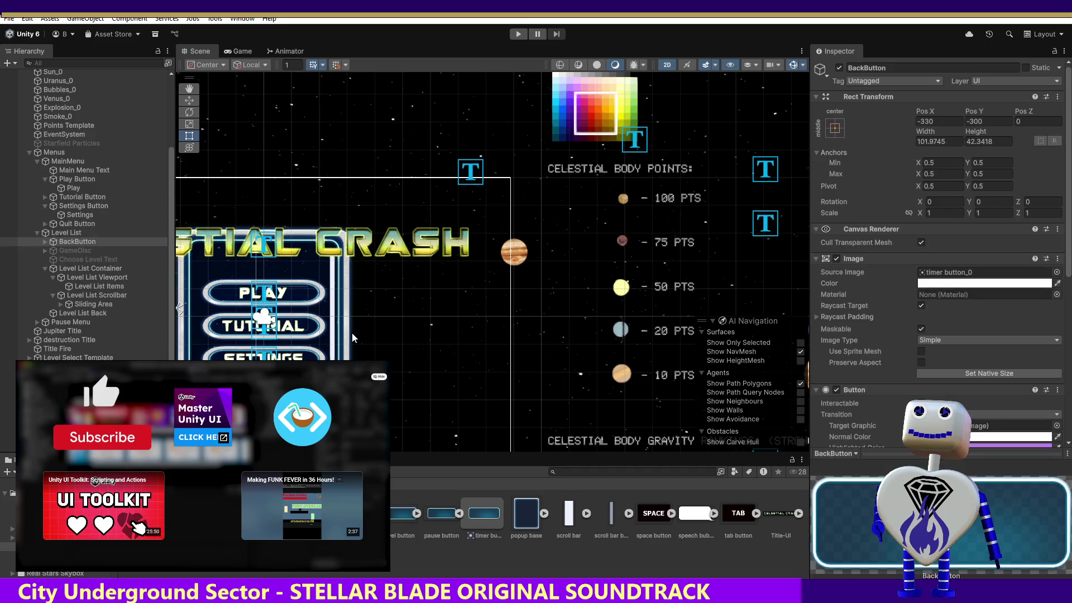
{"action": "left_click", "coordinate": [352, 337]}
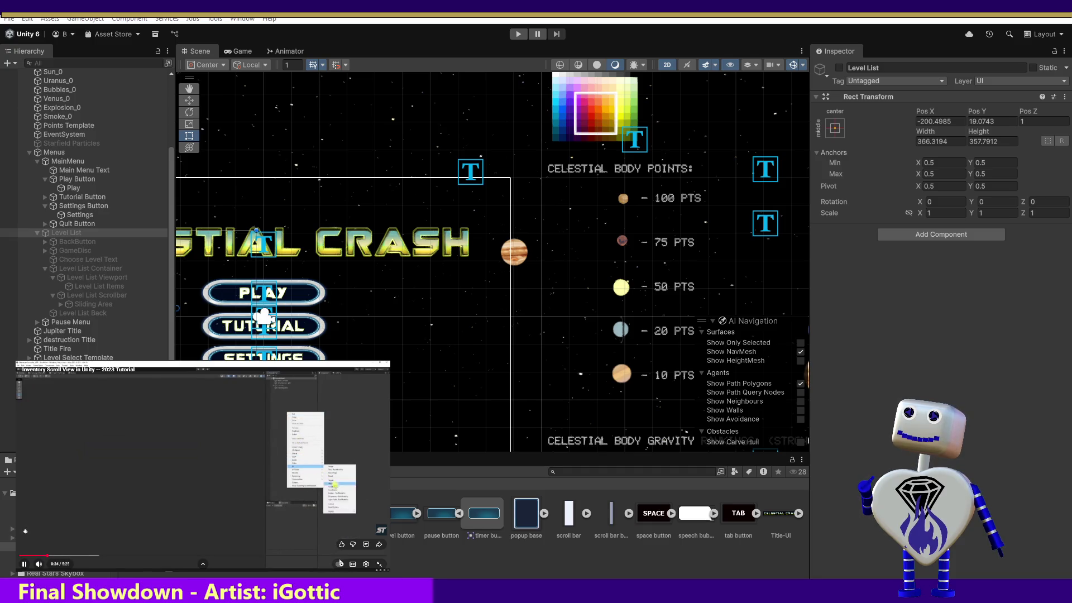
Check the playback speed options in the tutorial video's YouTube player settings, then close them
{"action": "left_click", "coordinate": [366, 564]}
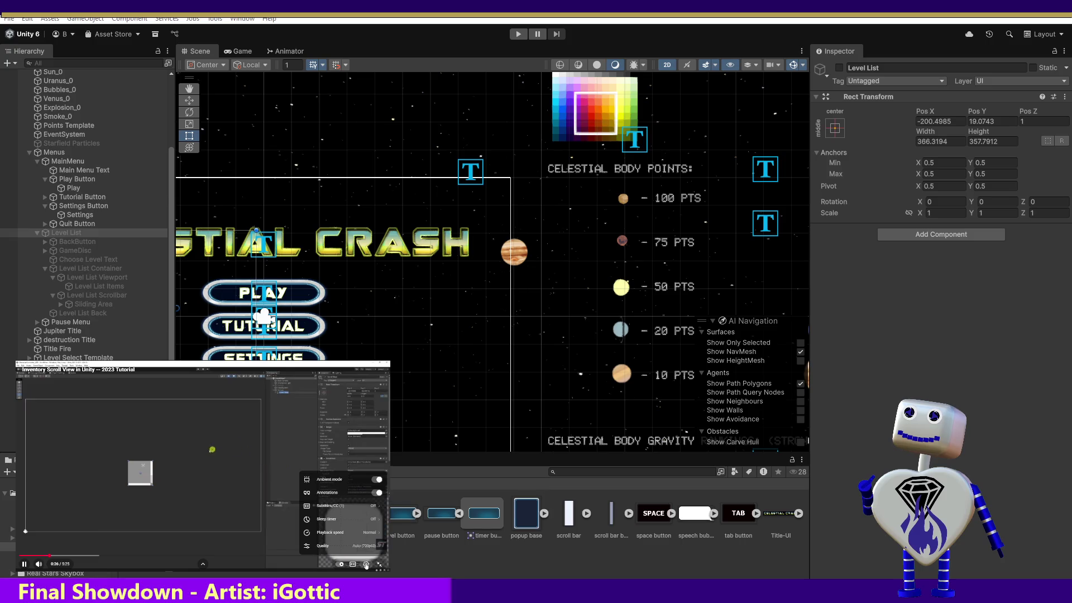
{"action": "left_click", "coordinate": [366, 533]}
{"action": "left_click", "coordinate": [346, 494]}
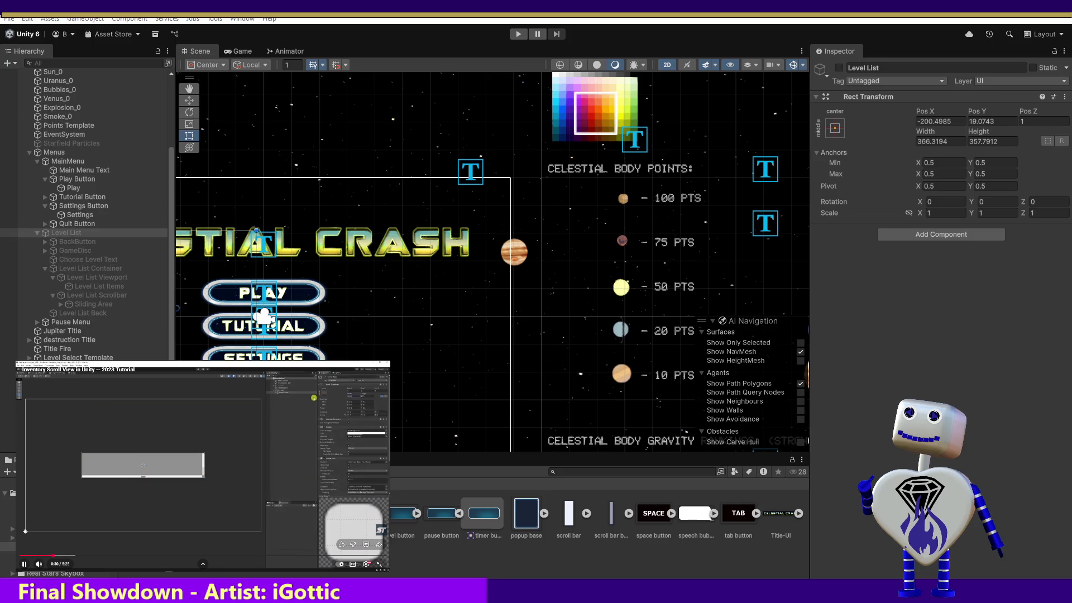
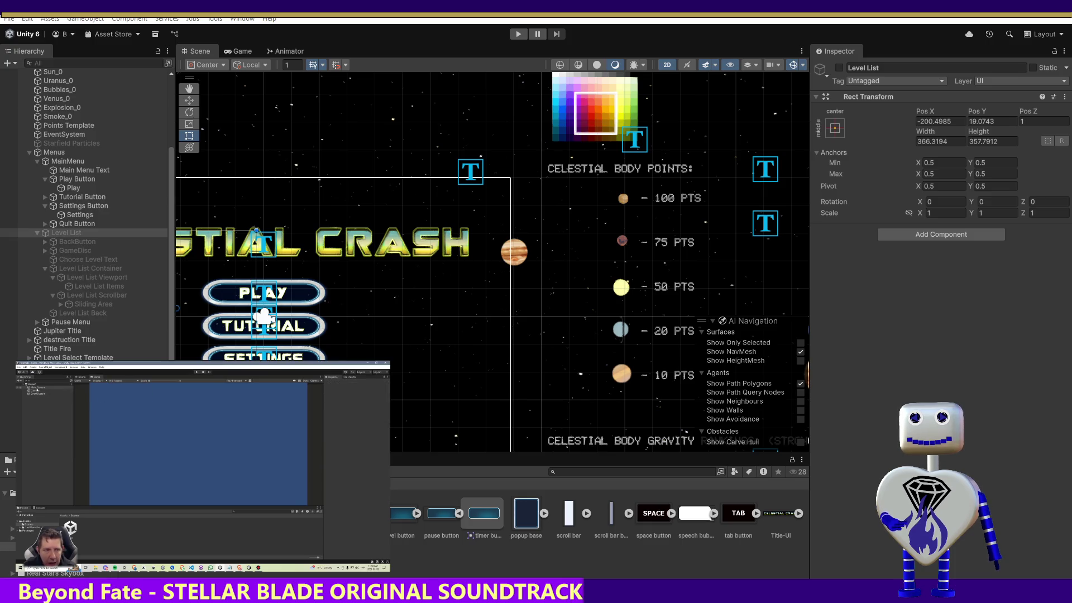
Skip the ad in the floating YouTube player to get back to the Unity UI tutorial
{"action": "mouse_move", "coordinate": [290, 522]}
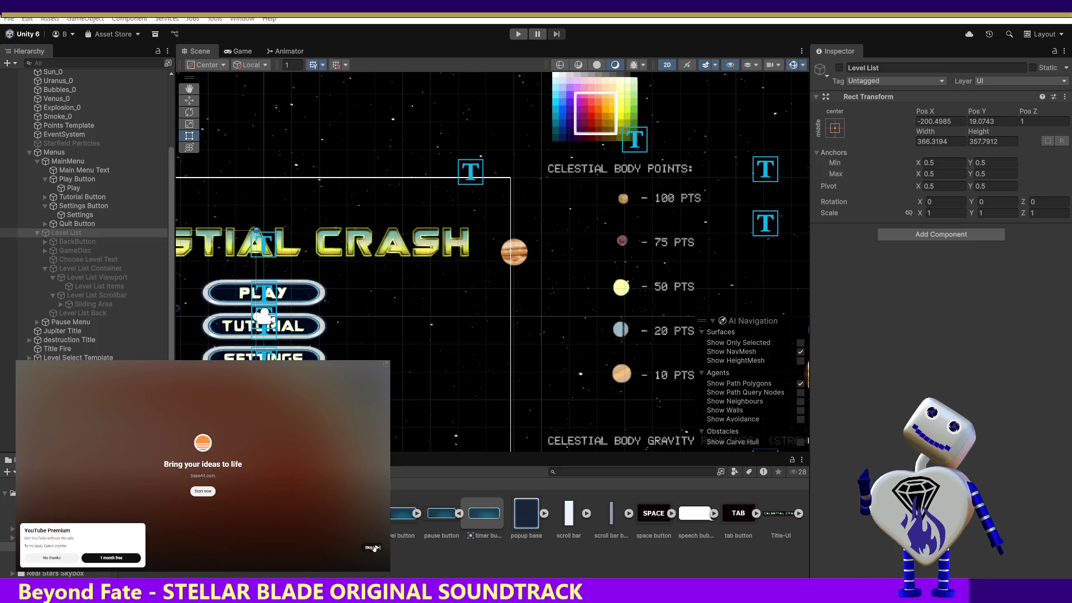
{"action": "left_click", "coordinate": [377, 547]}
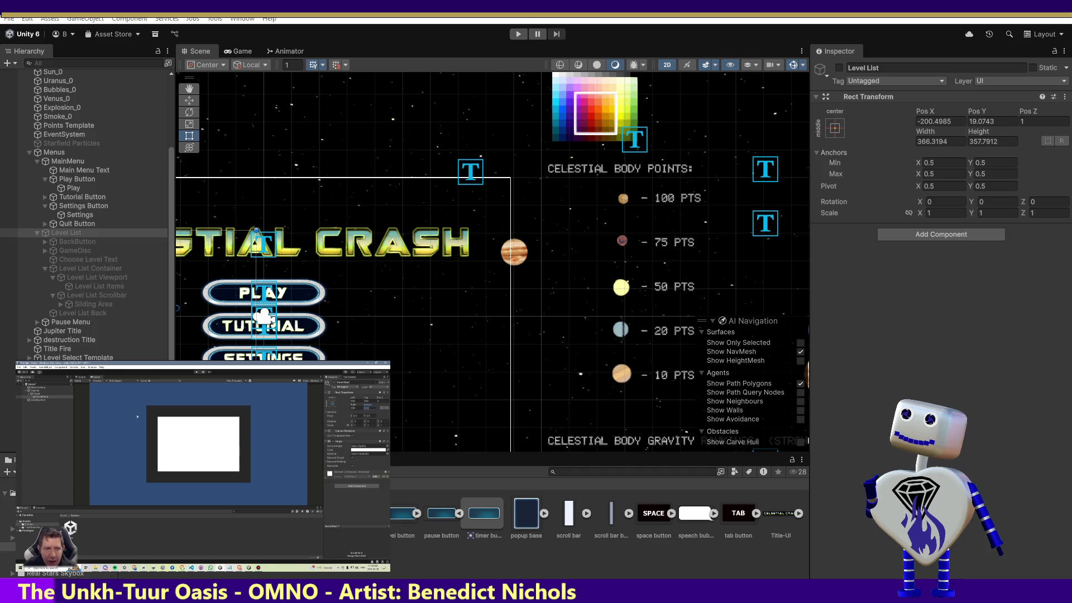
Let the tutorial play until its demo shows a pink panel centred in a dark frame
{"action": "mouse_move", "coordinate": [276, 518]}
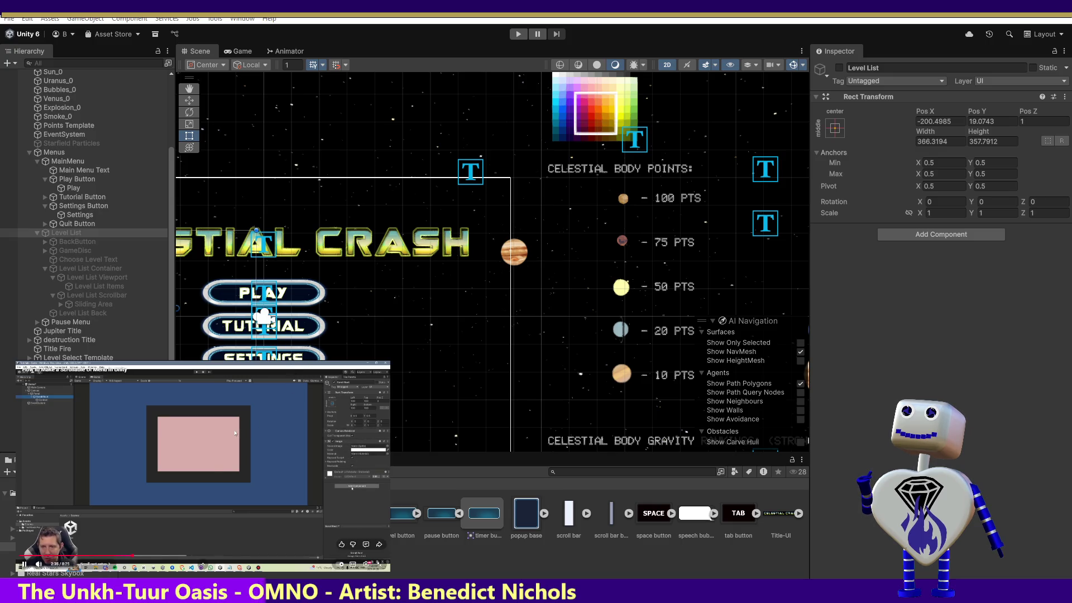
Rewind the tutorial to about 1:59, pause it there, and select the Level List Items object
{"action": "left_click", "coordinate": [143, 412]}
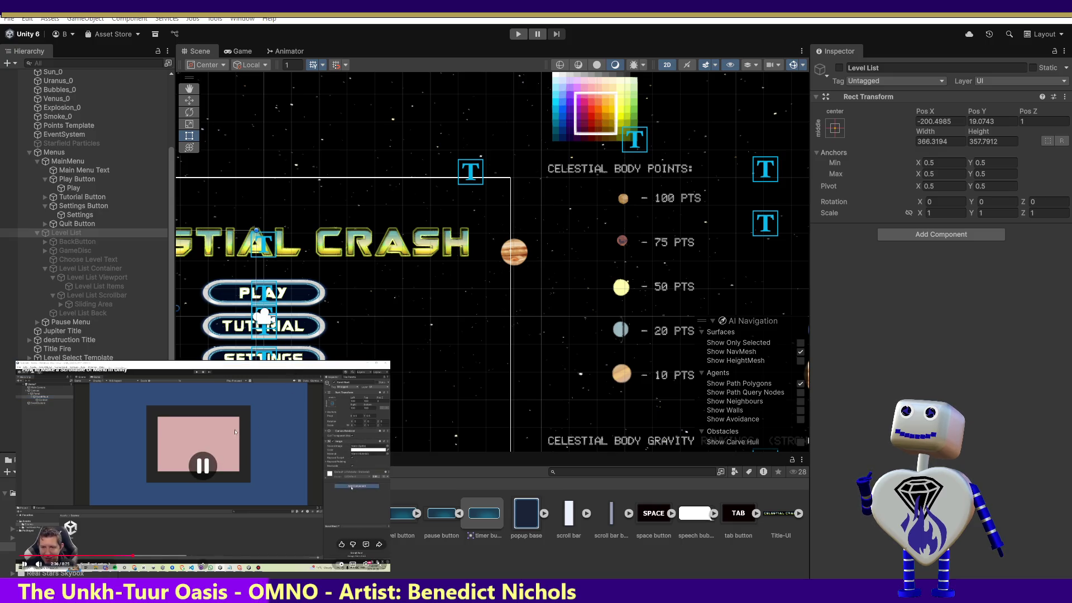
{"action": "left_click", "coordinate": [124, 557]}
{"action": "left_click", "coordinate": [164, 477]}
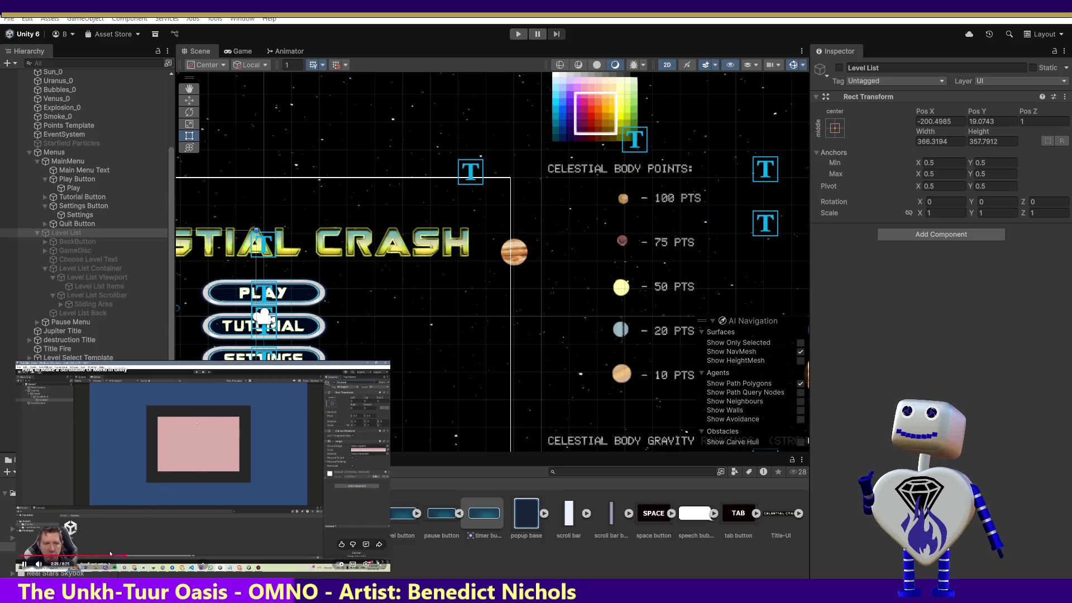
{"action": "key", "text": "Left"}
{"action": "key", "text": "Left"}
{"action": "key", "text": "Left"}
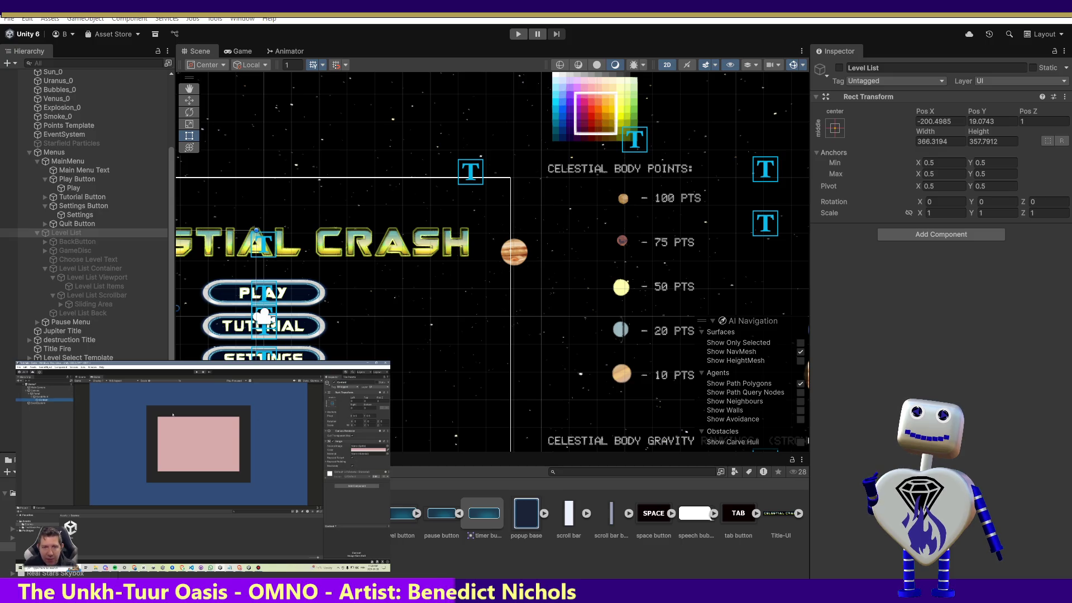
{"action": "left_click", "coordinate": [270, 459]}
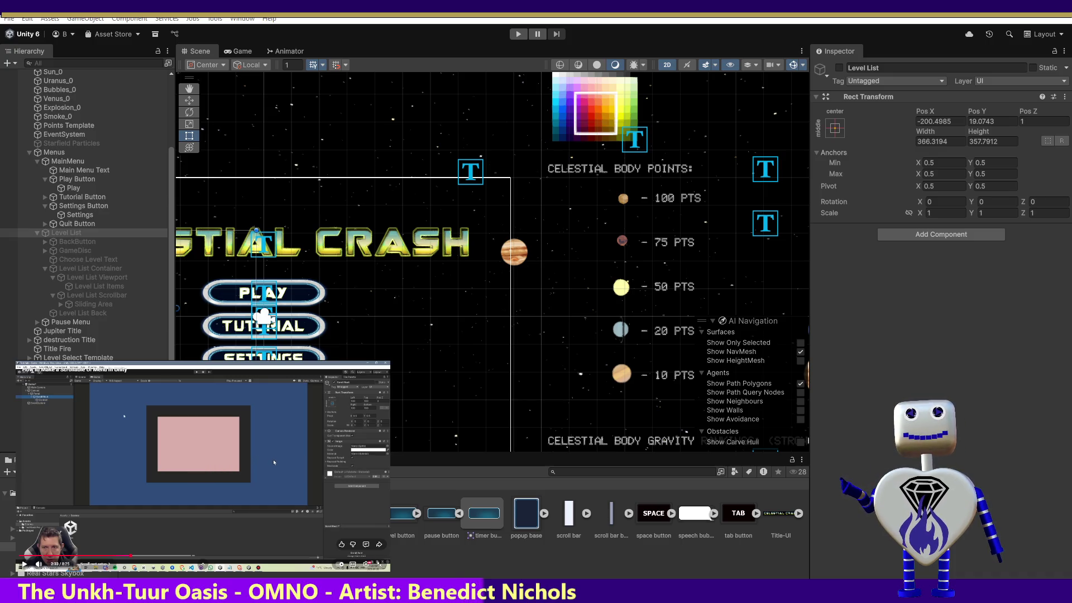
{"action": "mouse_move", "coordinate": [274, 461]}
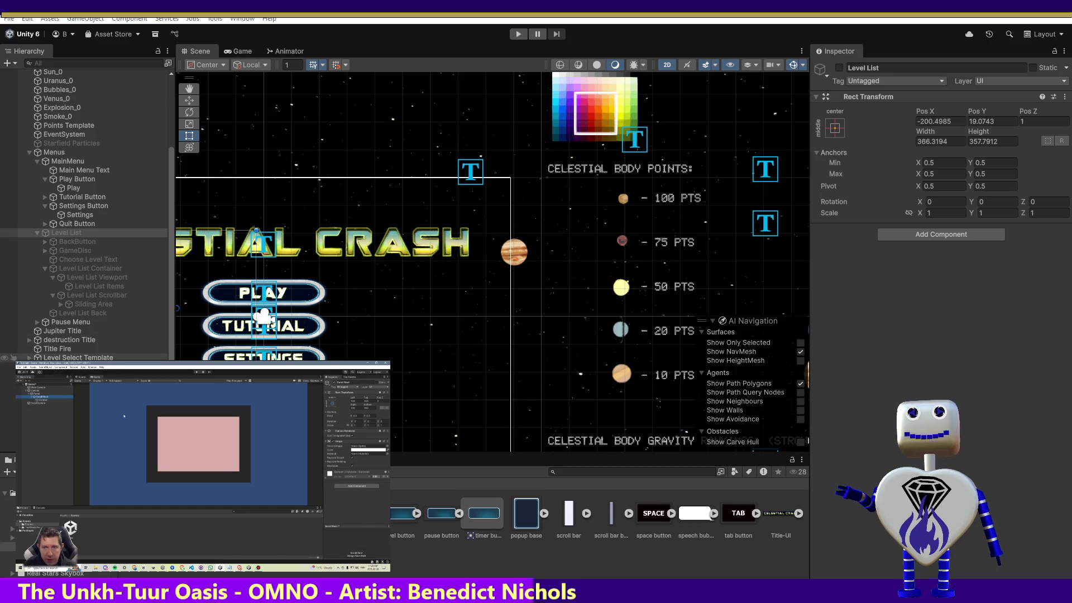
{"action": "left_click", "coordinate": [115, 283]}
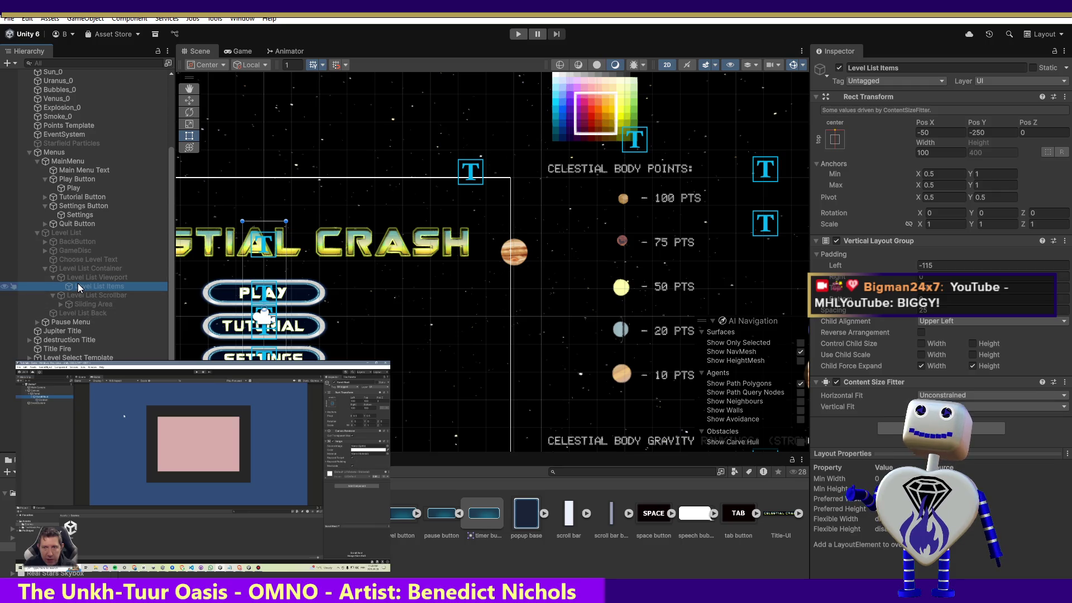
Rename the Level List Viewport's child to Level List Items, then select Level List Container
{"action": "left_click", "coordinate": [95, 285]}
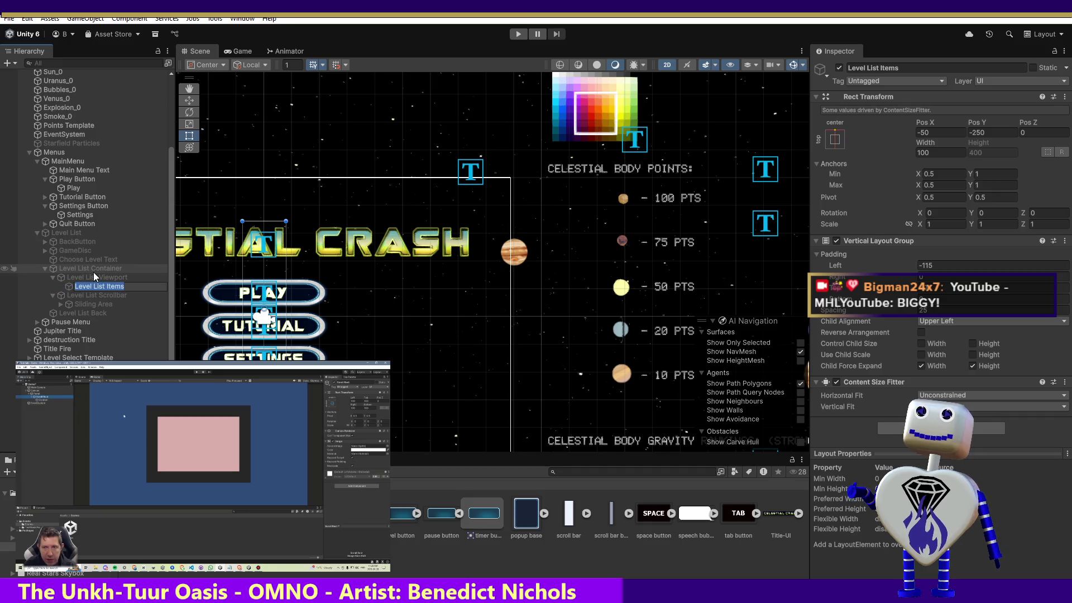
{"action": "left_click", "coordinate": [93, 271]}
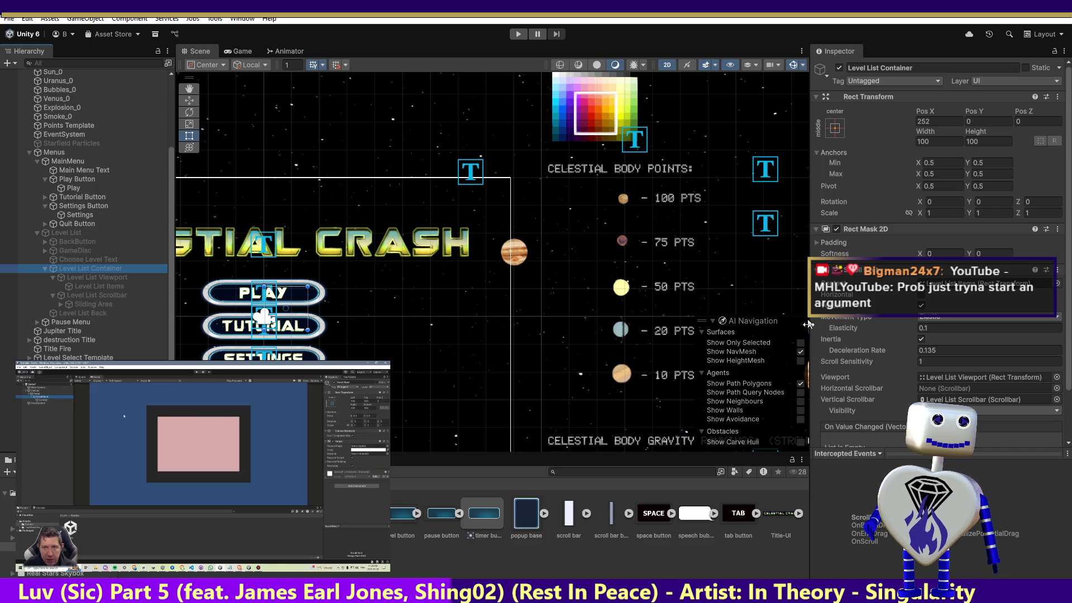
Resume the reference tutorial until it shows text added inside its pink panel
{"action": "key", "text": "space"}
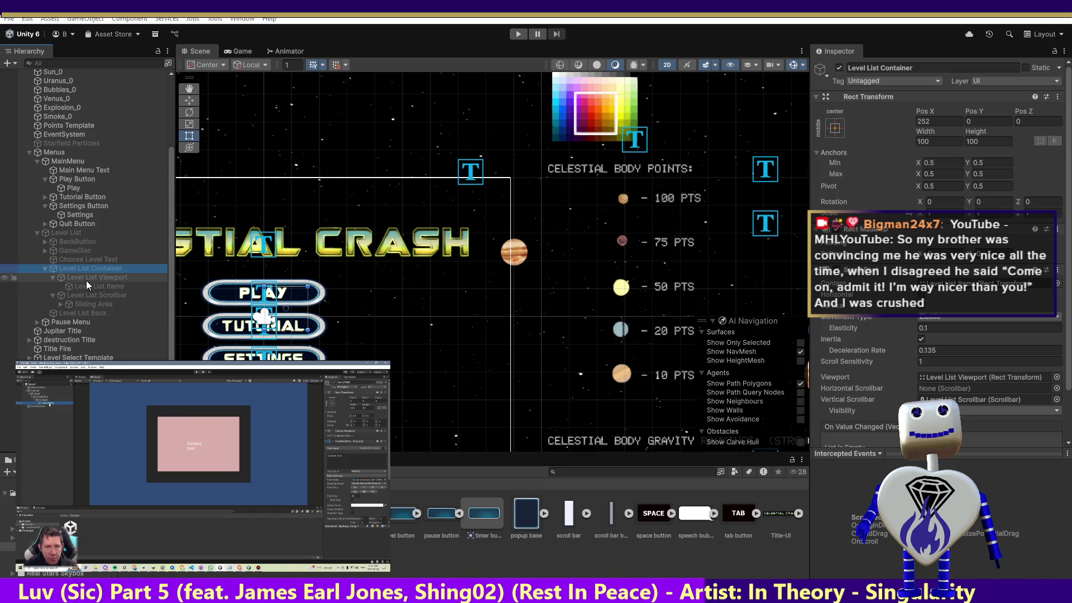
{"action": "left_click", "coordinate": [99, 274]}
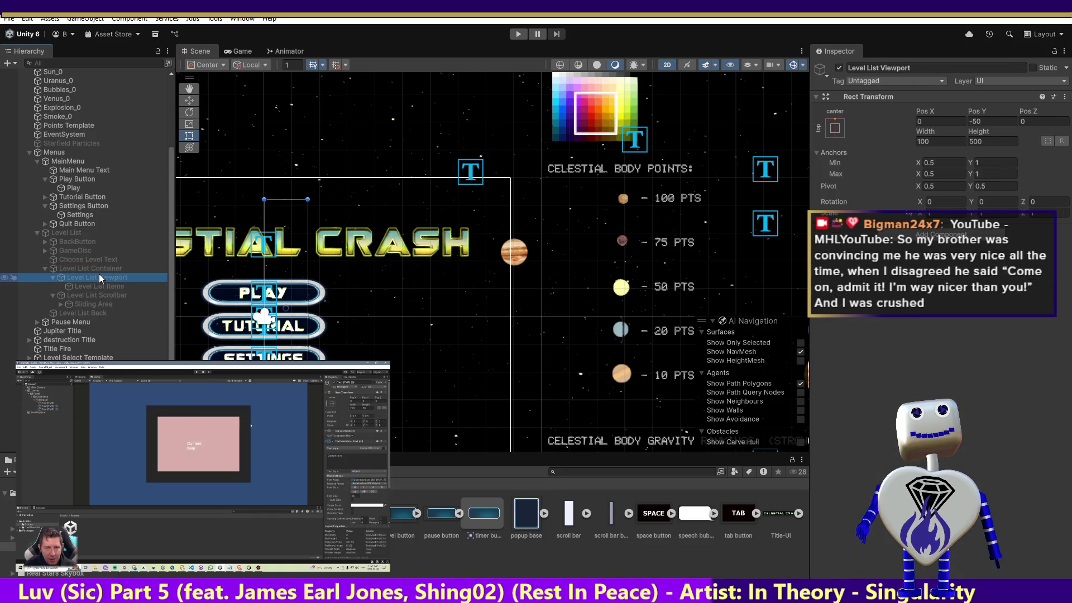
{"action": "left_click", "coordinate": [100, 269]}
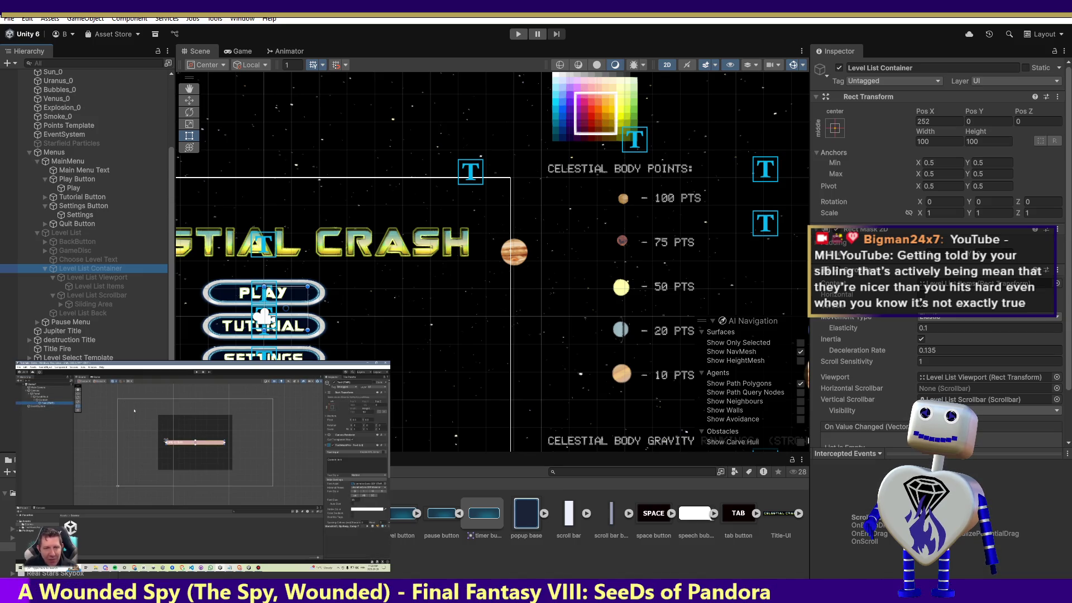
{"action": "mouse_move", "coordinate": [240, 557]}
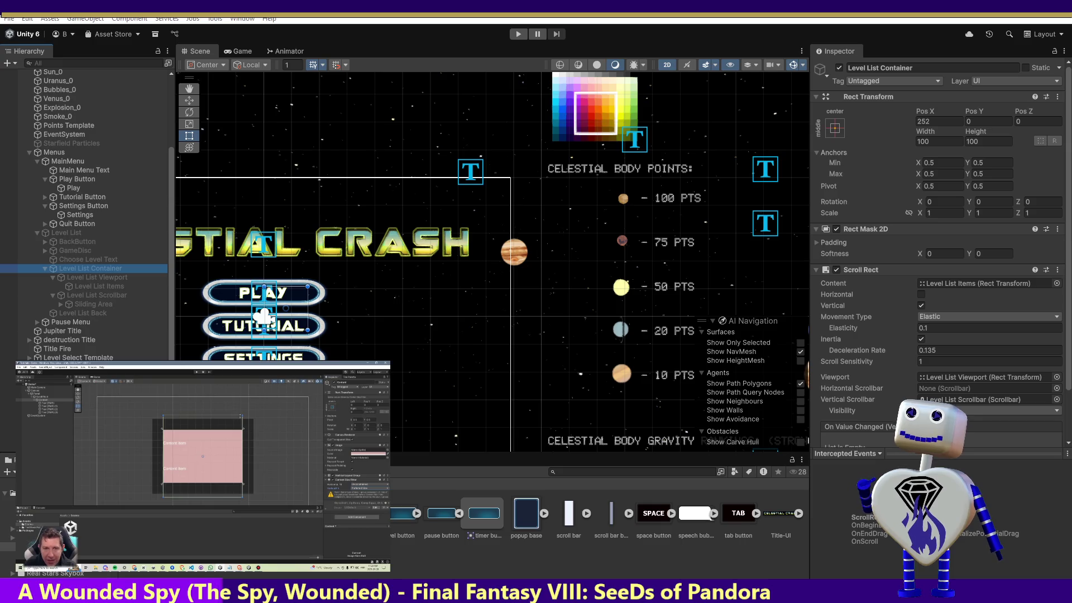
{"action": "left_click", "coordinate": [97, 277]}
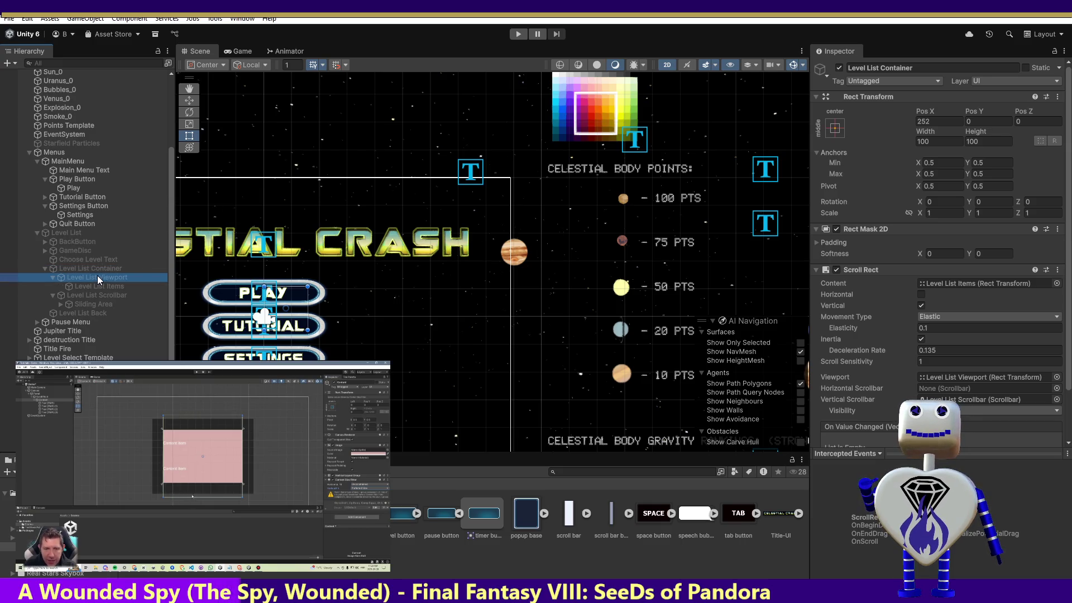
Select Level List Items to view its Vertical Layout Group and Content Size Fitter settings
{"action": "left_click", "coordinate": [96, 285]}
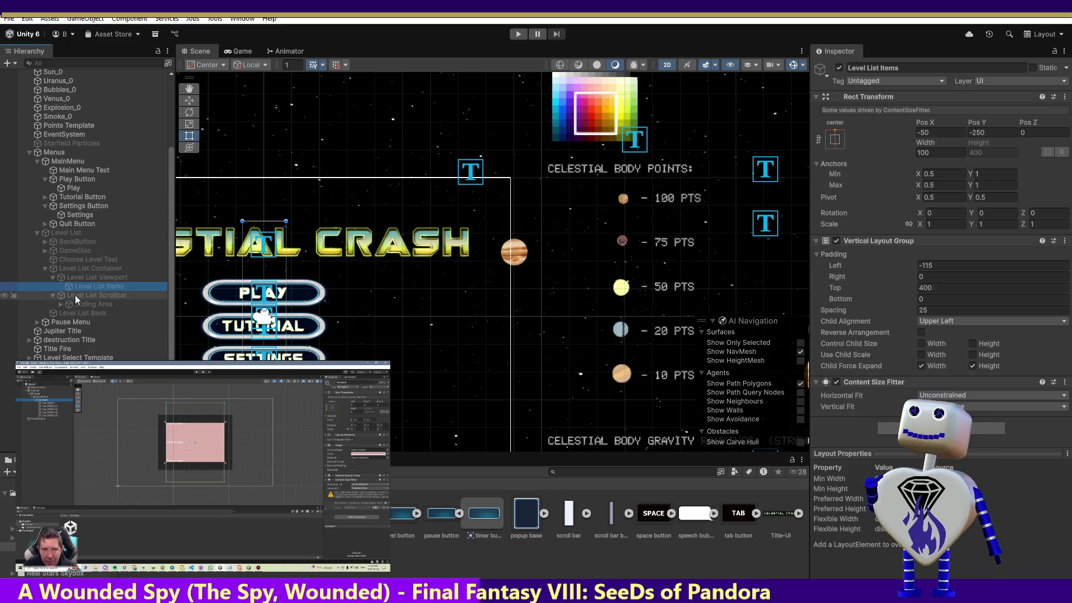
{"action": "left_click", "coordinate": [95, 283]}
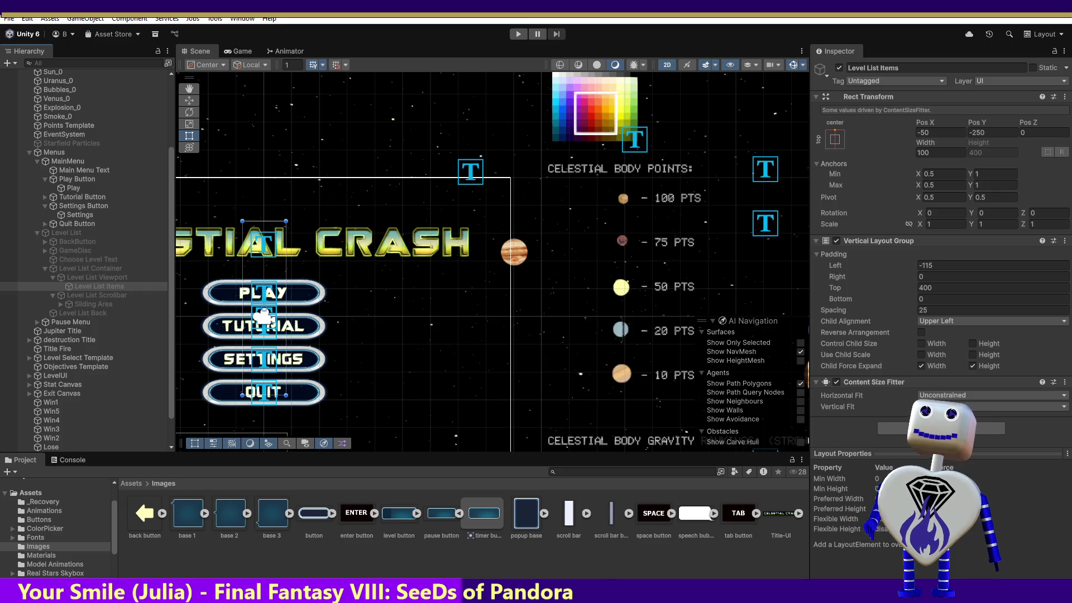
{"action": "left_click", "coordinate": [516, 34]}
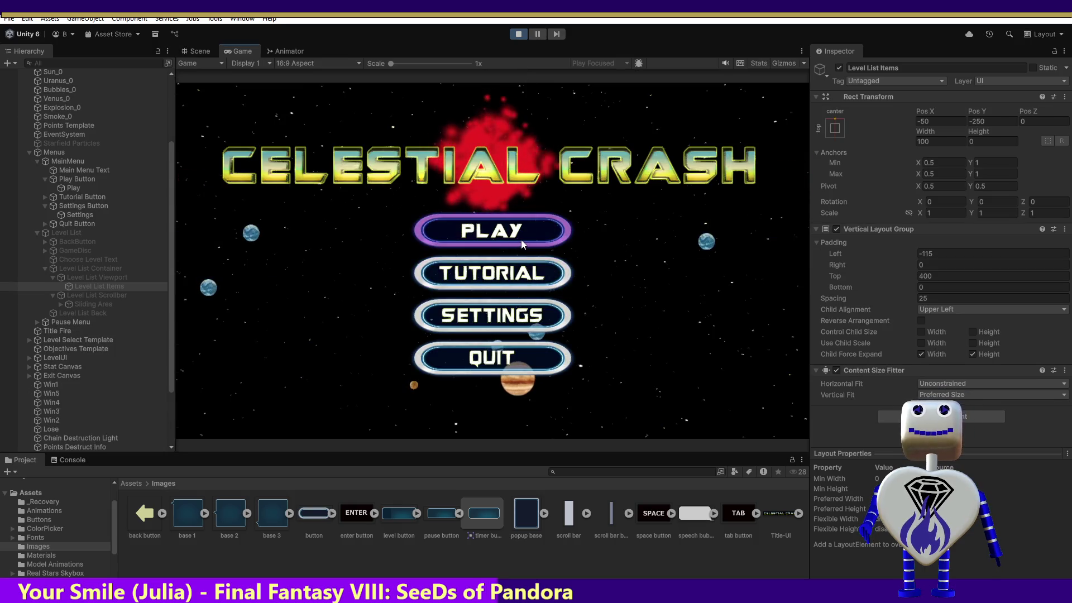
Open the level select panel from the Celestial Crash title menu in the running game
{"action": "left_click", "coordinate": [521, 240]}
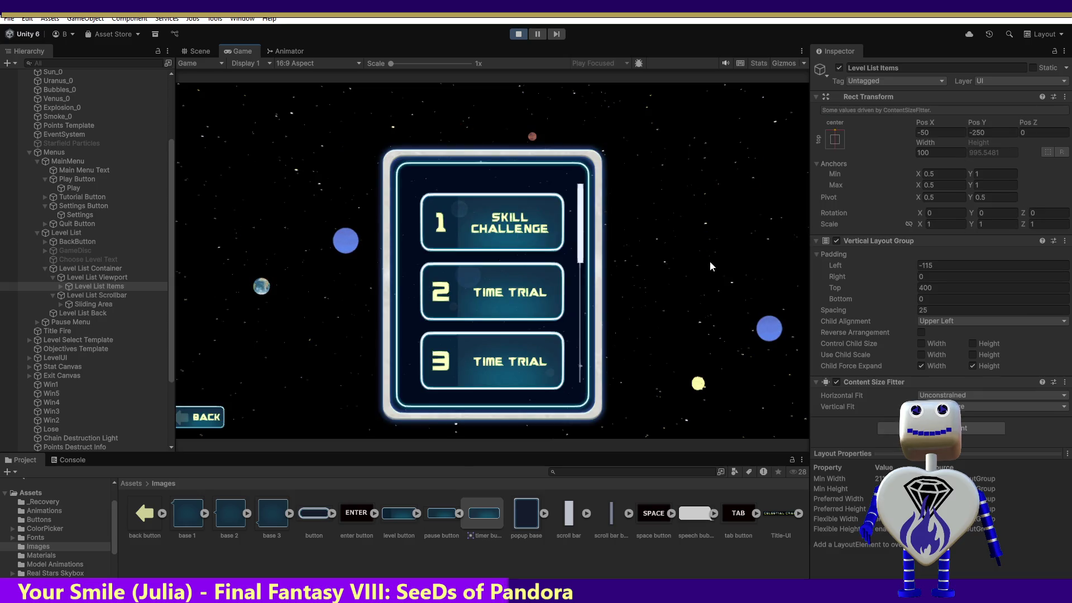
Choose a level entry to show its Objective popup with the Play button
{"action": "left_click", "coordinate": [527, 235]}
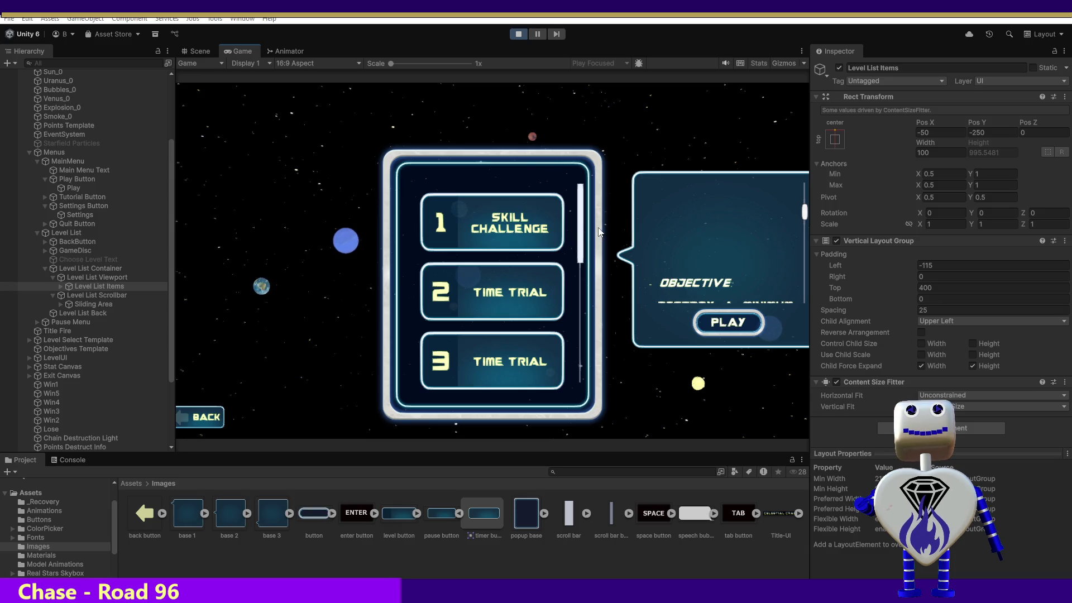
{"action": "left_click", "coordinate": [577, 326]}
Drag the level list scrollbar down and up to test scrolling, then switch to the browser
{"action": "mouse_move", "coordinate": [577, 339]}
{"action": "left_mouse_down"}
{"action": "mouse_move", "coordinate": [588, 122]}
{"action": "mouse_move", "coordinate": [597, 370]}
{"action": "left_mouse_up"}
{"action": "mouse_move", "coordinate": [581, 317]}
{"action": "left_mouse_down"}
{"action": "mouse_move", "coordinate": [581, 253]}
{"action": "mouse_move", "coordinate": [582, 283]}
{"action": "left_mouse_up"}
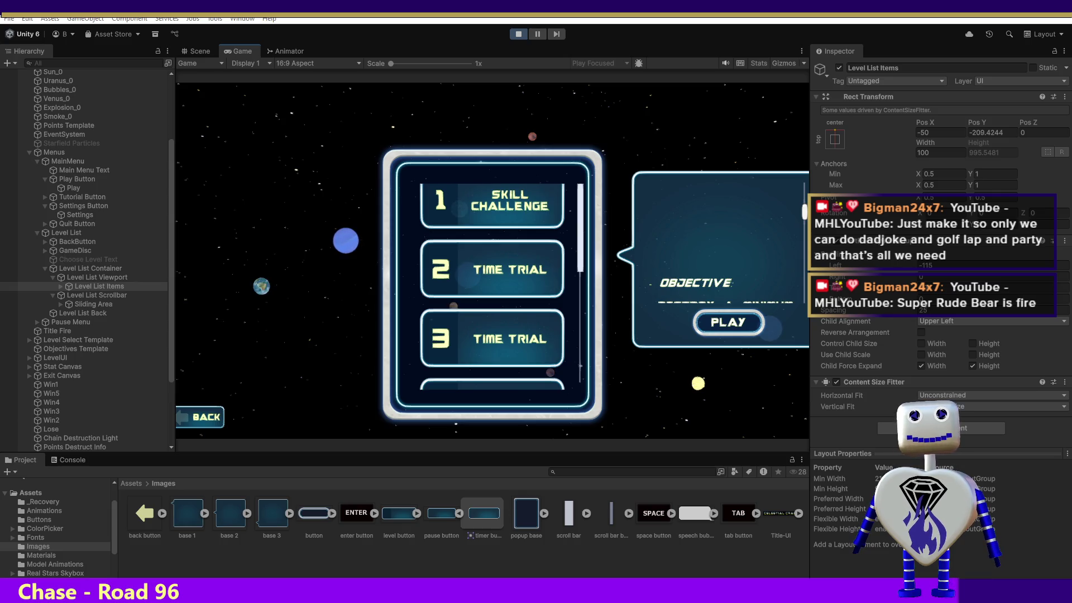
{"action": "key", "text": "alt+Tab"}
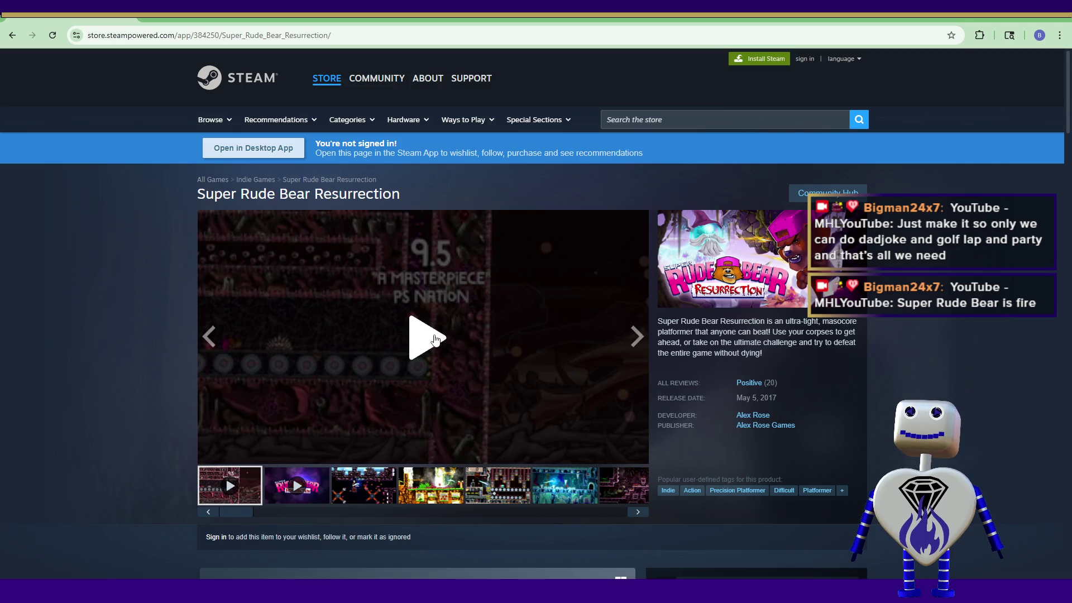
Start the Super Rude Bear Resurrection trailer on its Steam page and make it full screen
{"action": "left_click", "coordinate": [435, 339]}
{"action": "left_click", "coordinate": [635, 454]}
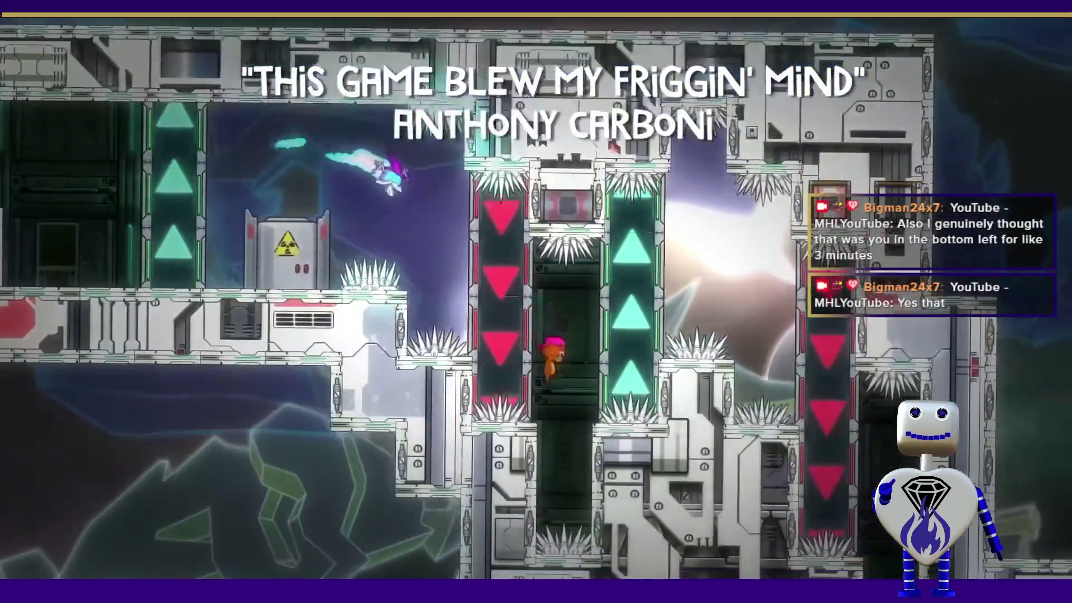
Leave the full-screen Steam Store trailer and switch back to the running Unity editor
{"action": "mouse_move", "coordinate": [713, 433]}
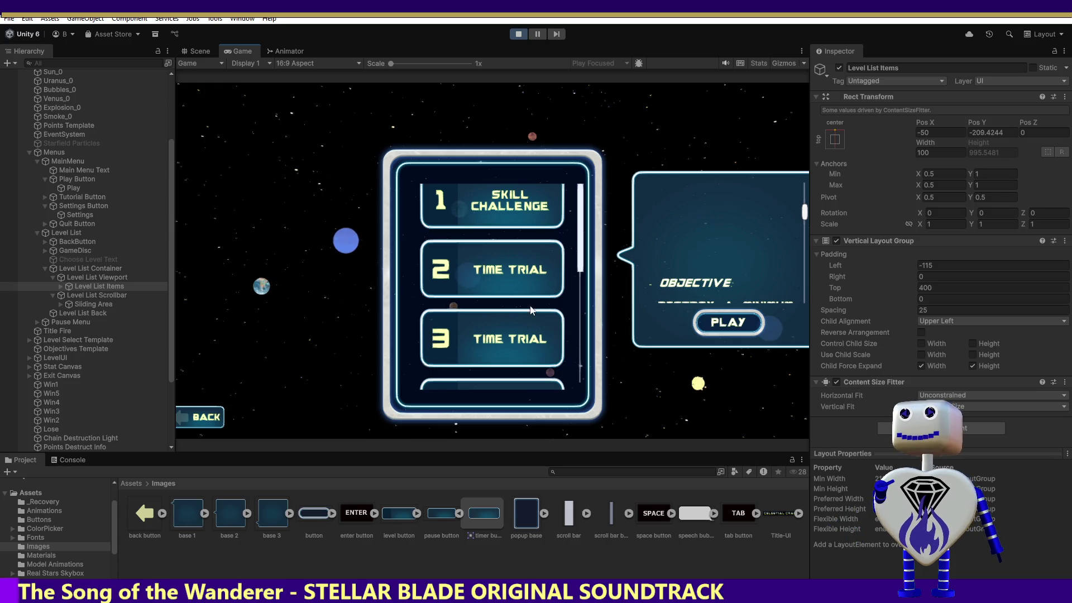
Stop Play mode so Unity returns to the scene editor
{"action": "left_click", "coordinate": [520, 35]}
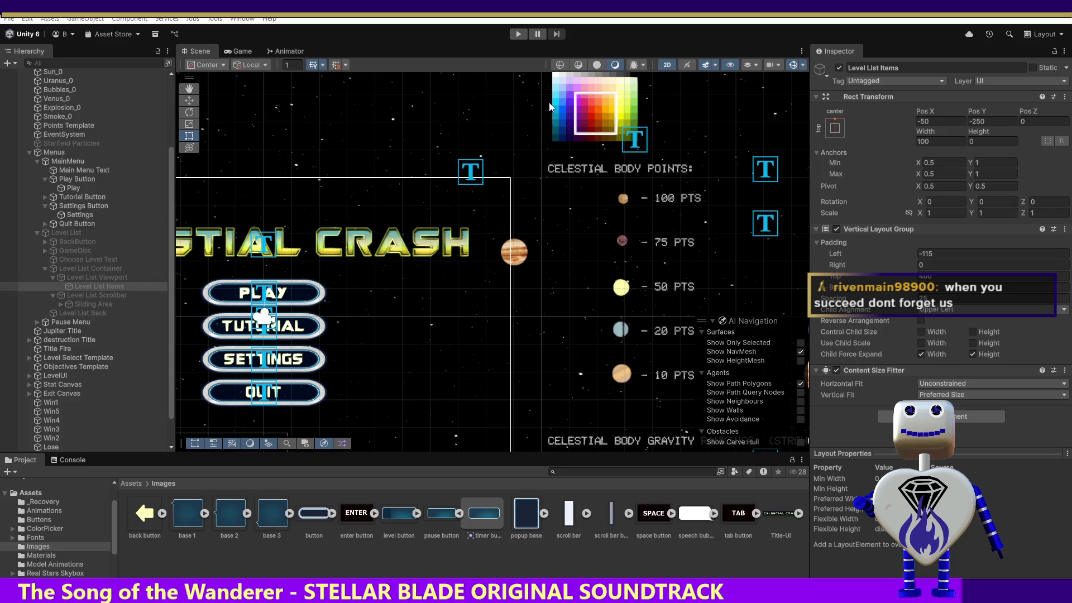
{"action": "left_click", "coordinate": [520, 34]}
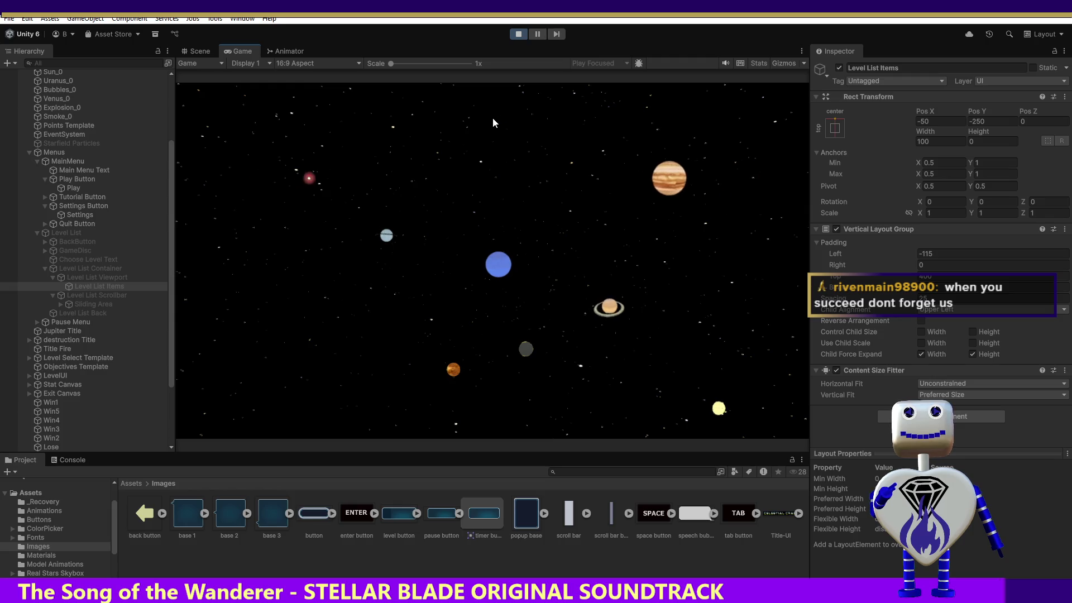
Go from the game's main menu to the level select screen
{"action": "left_click", "coordinate": [499, 231]}
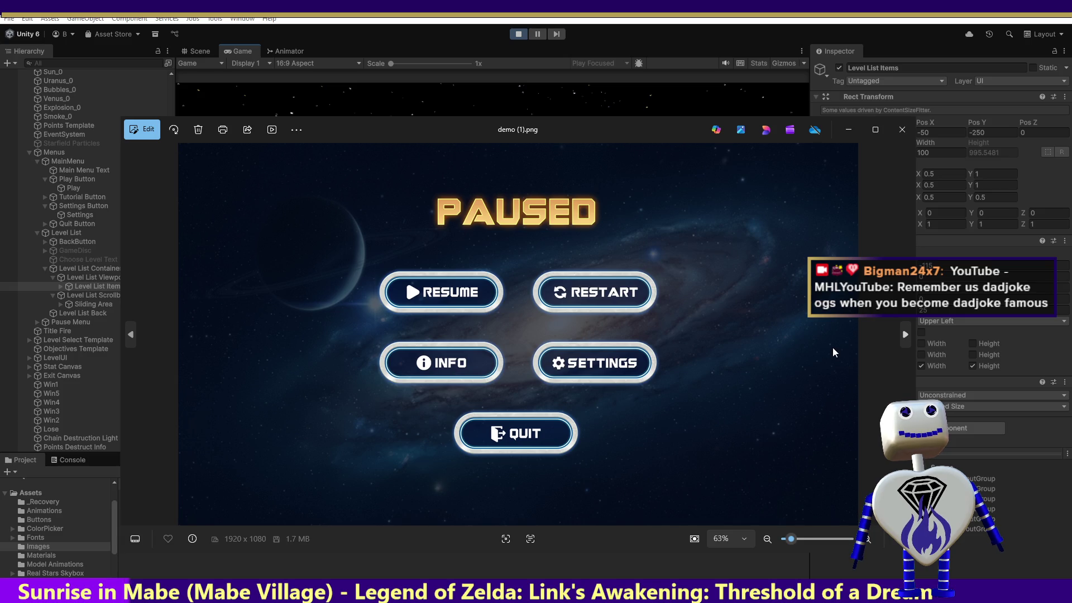
Page through the mock-ups to the Choose Level screen, then minimize Photos to reveal Unity
{"action": "left_click", "coordinate": [903, 337]}
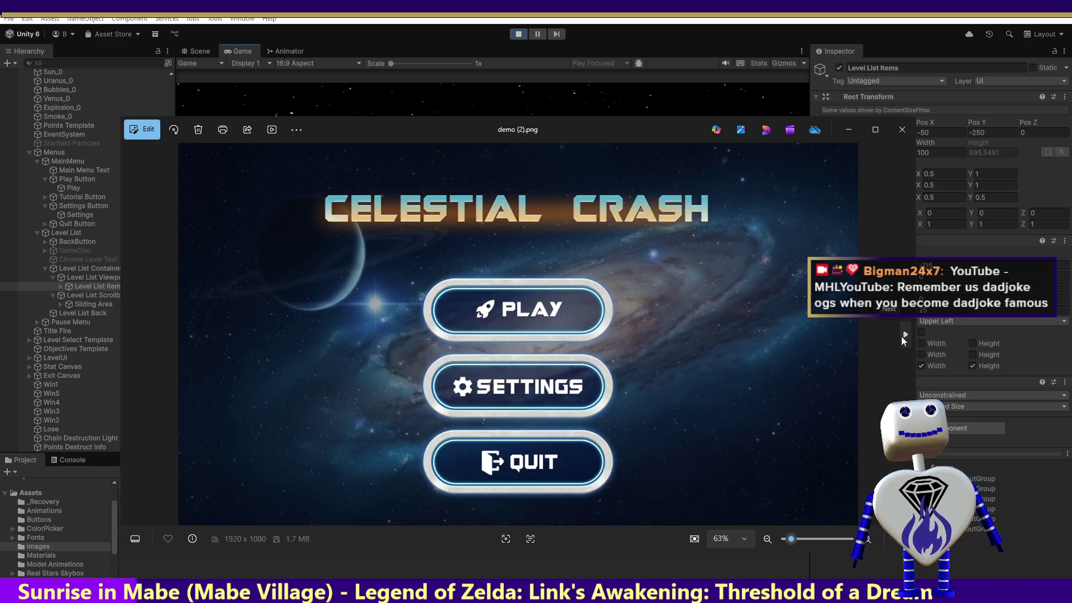
{"action": "left_click", "coordinate": [903, 336]}
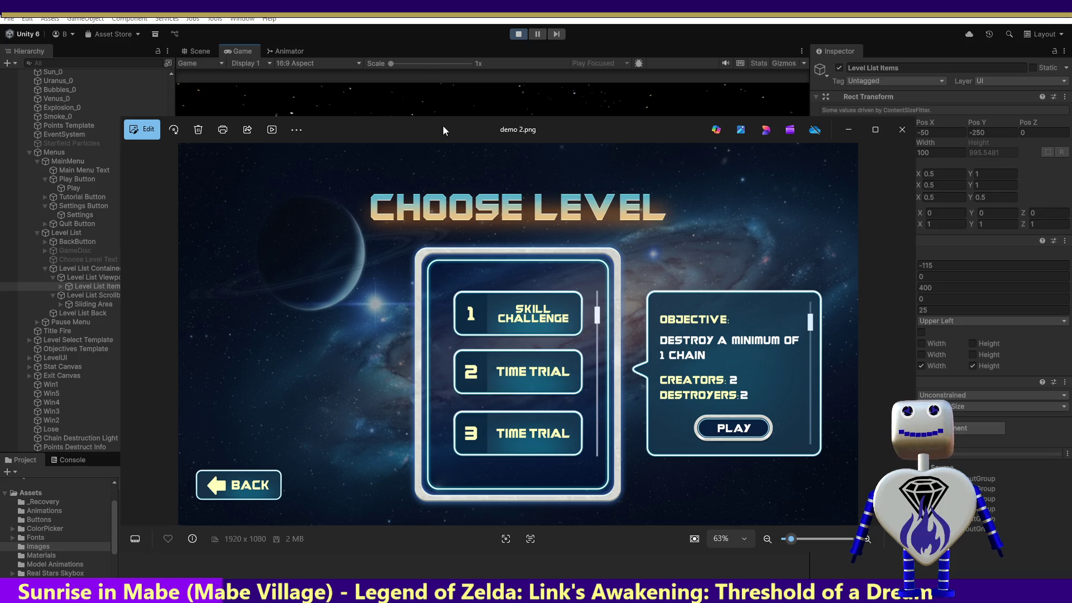
{"action": "key", "text": "super+Down"}
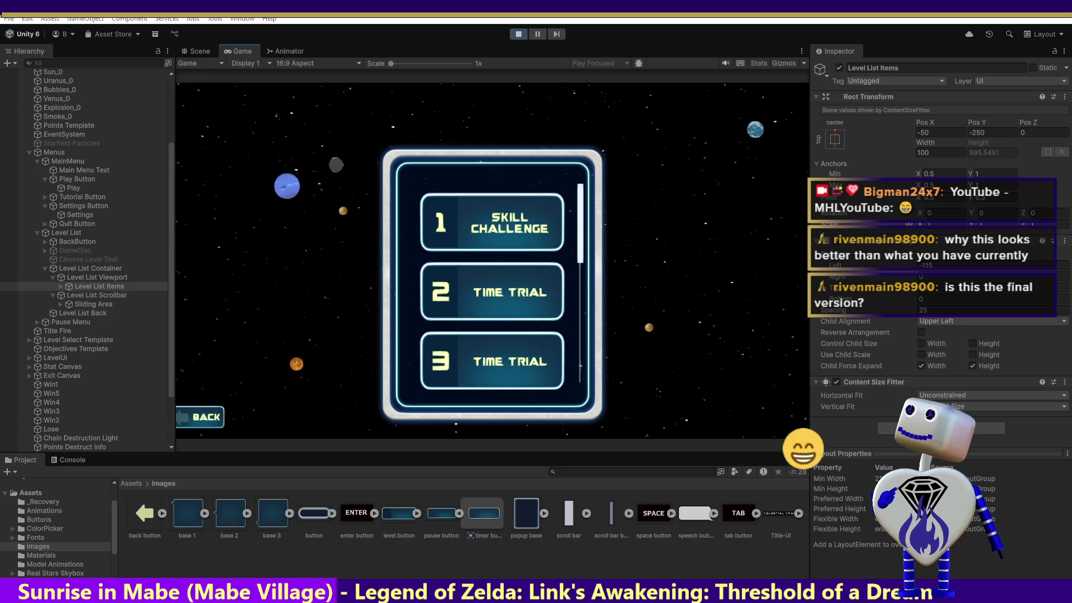
Bring back the demo 2.png mock-up and drag it to snap against the left screen edge
{"action": "key", "text": "alt+Tab"}
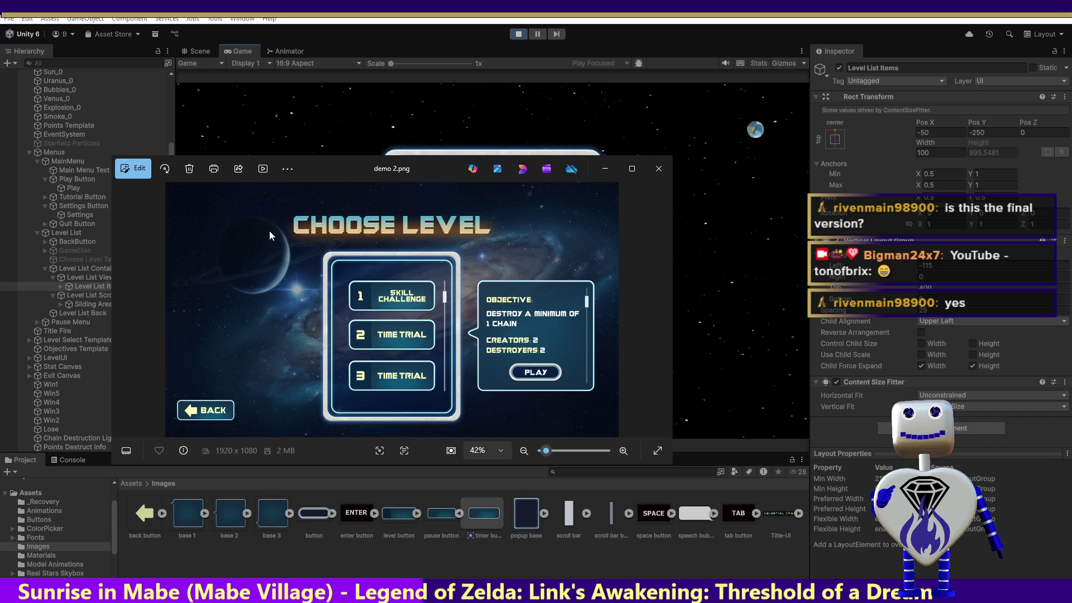
{"action": "mouse_move", "coordinate": [373, 174]}
{"action": "left_mouse_down"}
{"action": "mouse_move", "coordinate": [246, 364]}
{"action": "mouse_move", "coordinate": [388, 194]}
{"action": "mouse_move", "coordinate": [332, 289]}
{"action": "left_mouse_up"}
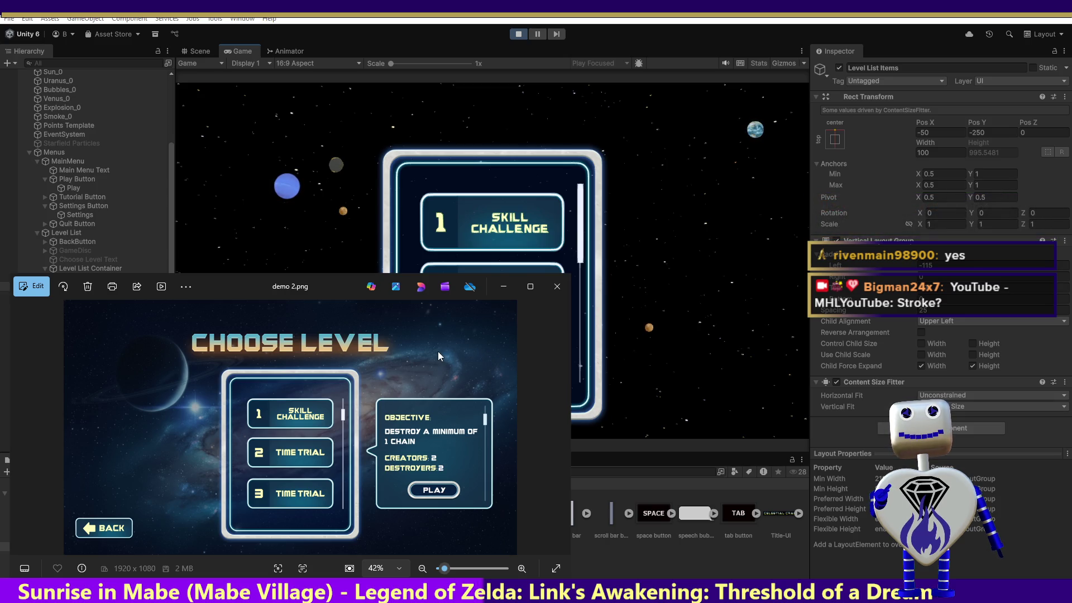
{"action": "mouse_move", "coordinate": [333, 290]}
{"action": "left_mouse_down"}
{"action": "mouse_move", "coordinate": [282, 270]}
{"action": "mouse_move", "coordinate": [253, 207]}
{"action": "mouse_move", "coordinate": [213, 178]}
{"action": "mouse_move", "coordinate": [160, 173]}
{"action": "left_mouse_up"}
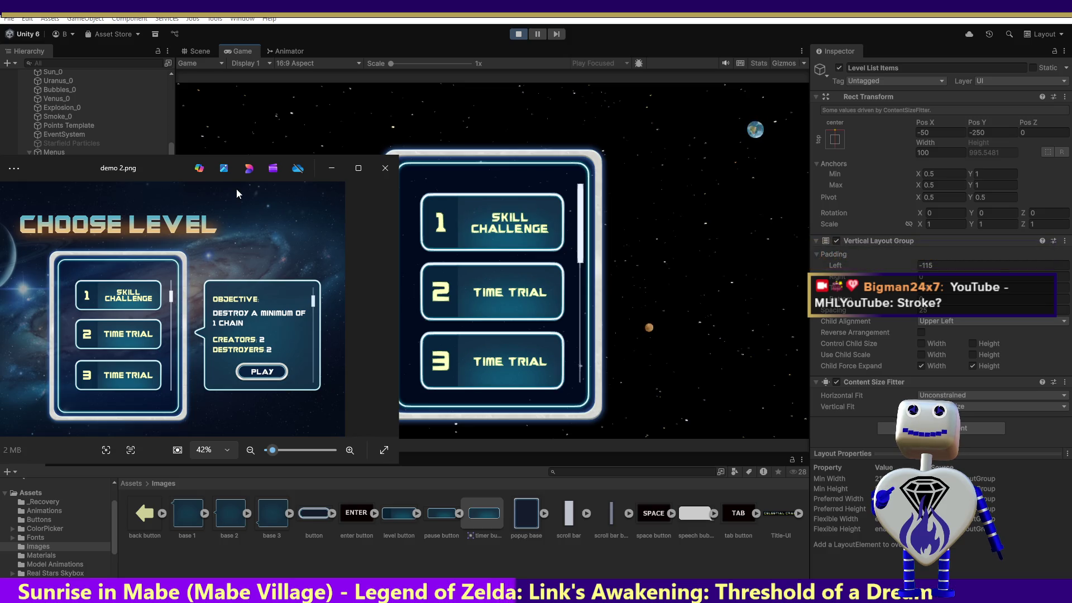
{"action": "mouse_move", "coordinate": [142, 170]}
{"action": "left_mouse_down"}
{"action": "mouse_move", "coordinate": [3, 158]}
{"action": "mouse_move", "coordinate": [272, 159]}
{"action": "mouse_move", "coordinate": [0, 159]}
{"action": "left_mouse_up"}
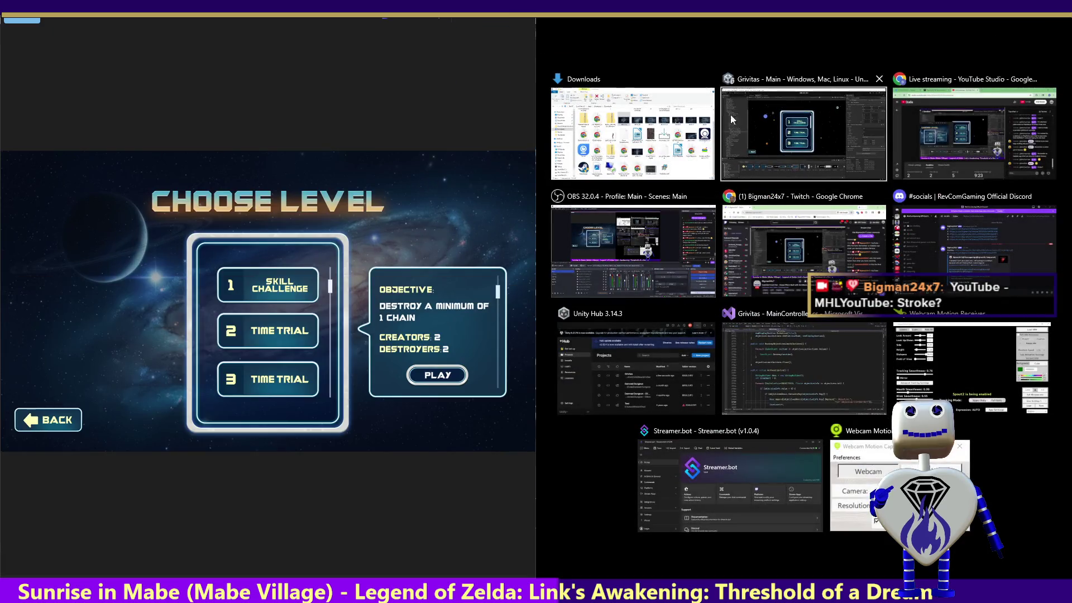
Snap Unity into the right half beside the mock-up, then drag Photos out of its snap
{"action": "left_click", "coordinate": [680, 84]}
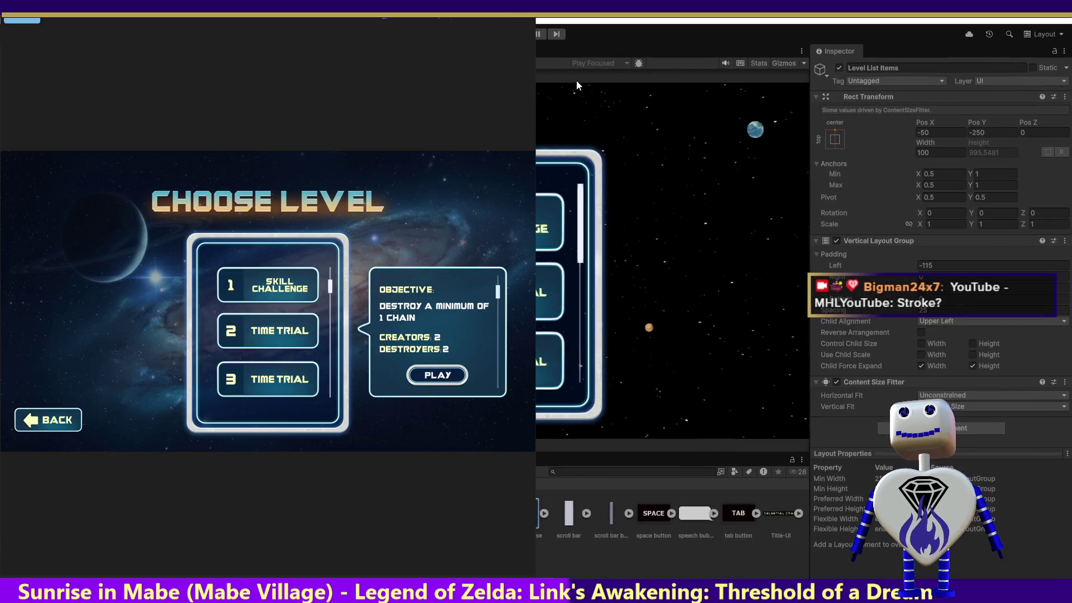
{"action": "mouse_move", "coordinate": [291, 21]}
{"action": "left_mouse_down"}
{"action": "mouse_move", "coordinate": [269, 136]}
{"action": "mouse_move", "coordinate": [226, 113]}
{"action": "mouse_move", "coordinate": [101, 109]}
{"action": "left_mouse_up"}
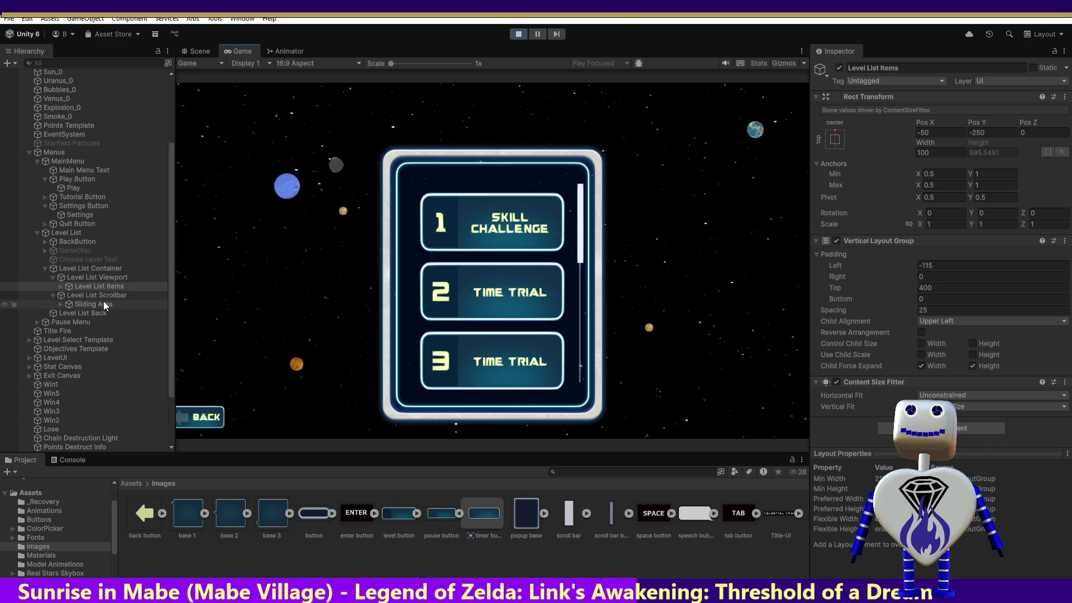
Expand the scrollbar's Sliding Area and select its Handle object
{"action": "left_click", "coordinate": [89, 304]}
{"action": "left_click", "coordinate": [60, 304]}
{"action": "left_click", "coordinate": [96, 314]}
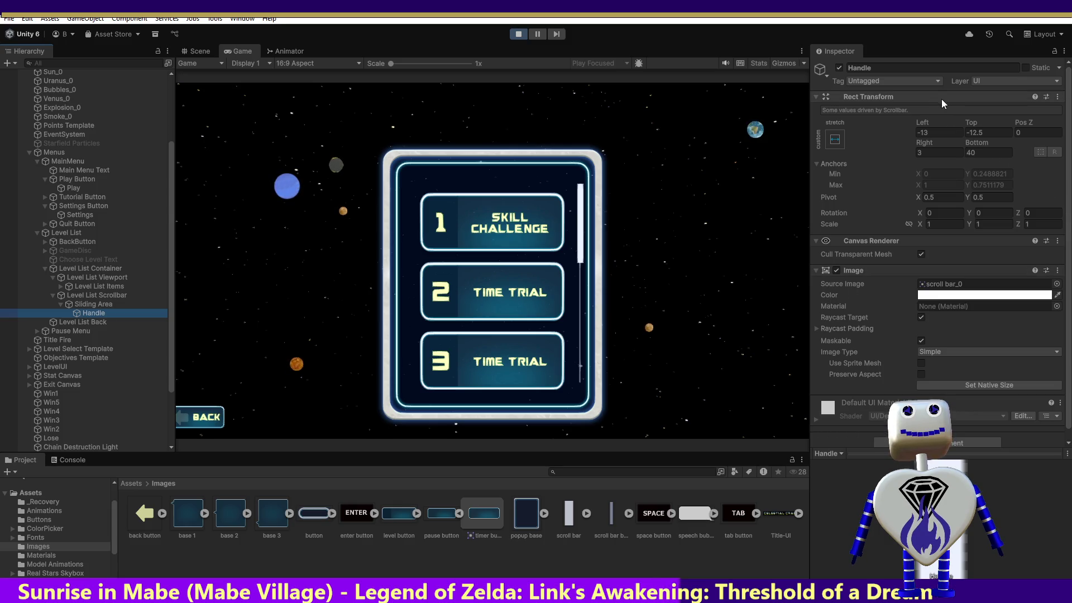
Try a Handle Bottom offset of 1, set it back to 40, and stop the game
{"action": "left_click", "coordinate": [938, 132]}
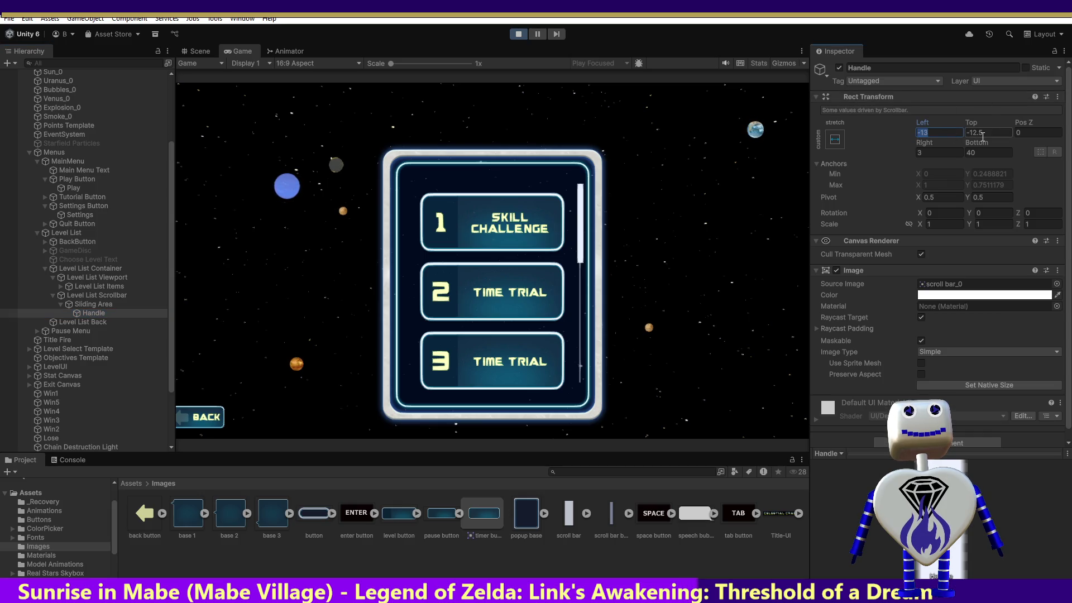
{"action": "left_click", "coordinate": [973, 152]}
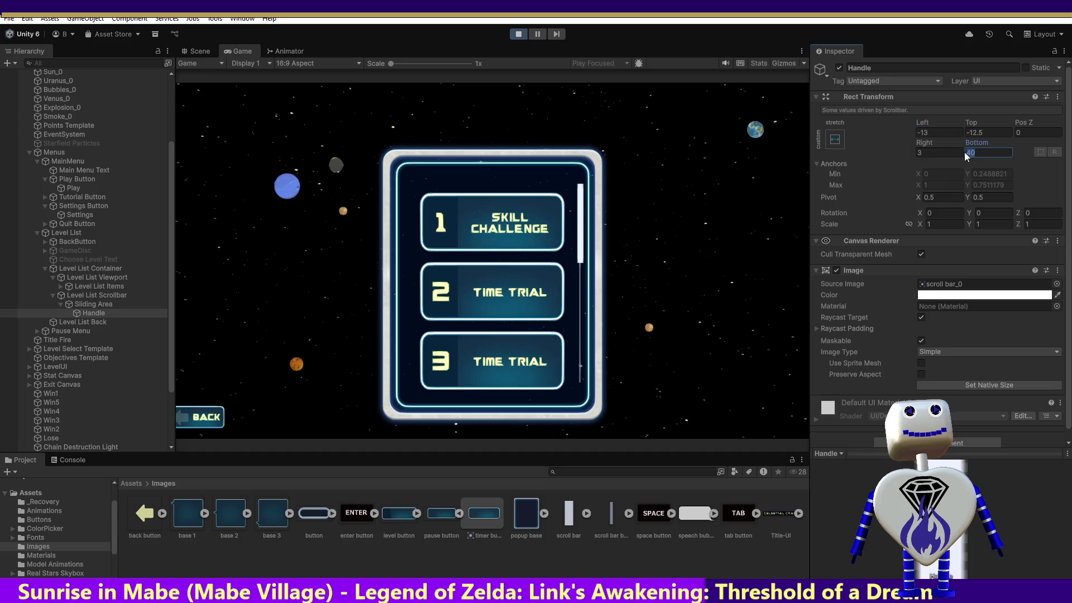
{"action": "type", "text": "1"}
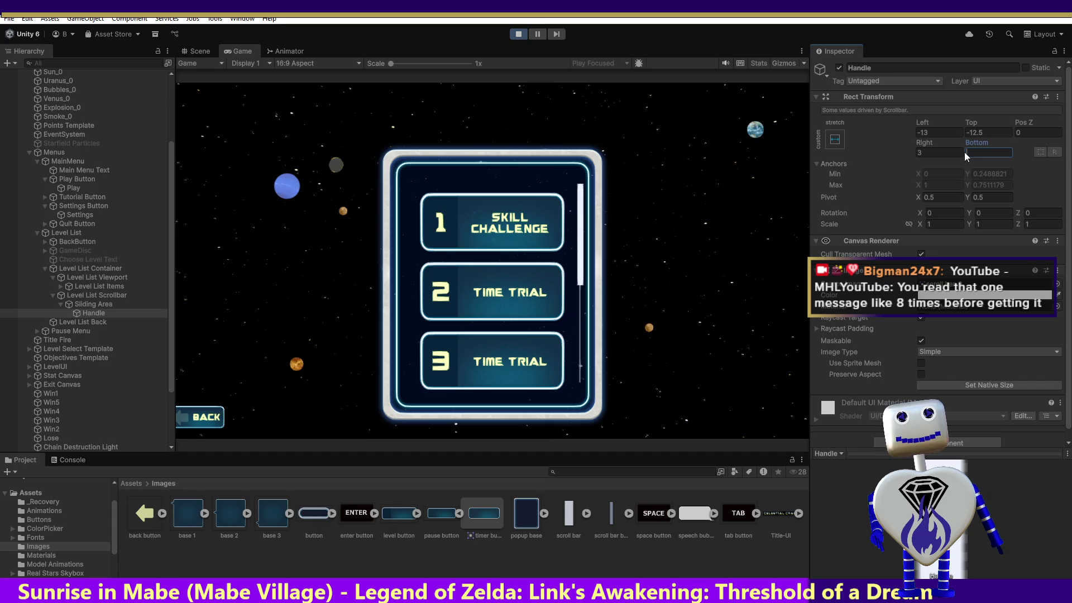
{"action": "type", "text": "40"}
{"action": "key", "text": "Return"}
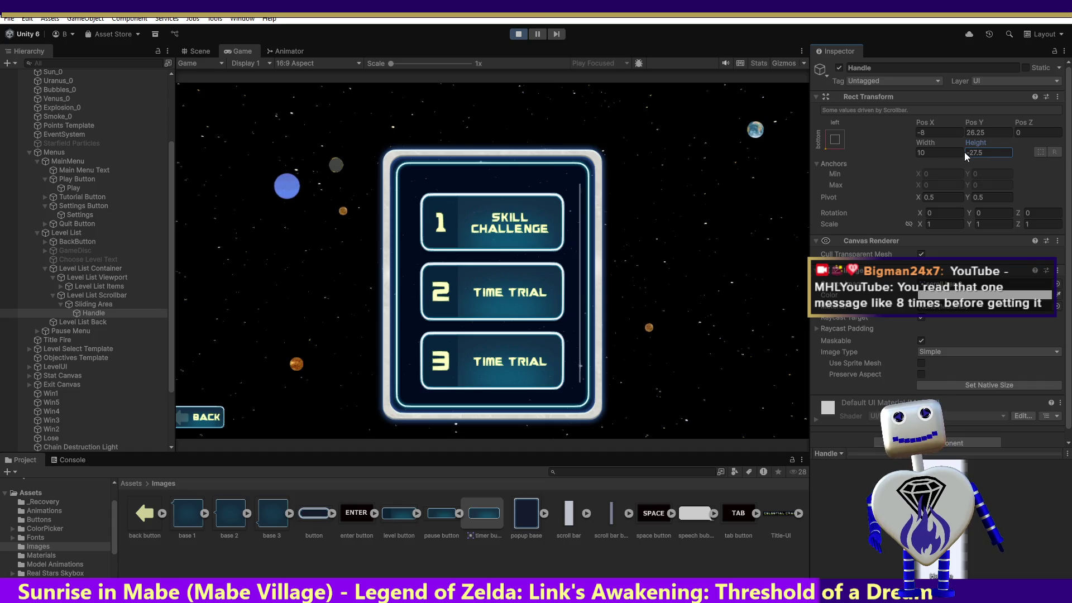
{"action": "left_click", "coordinate": [521, 34]}
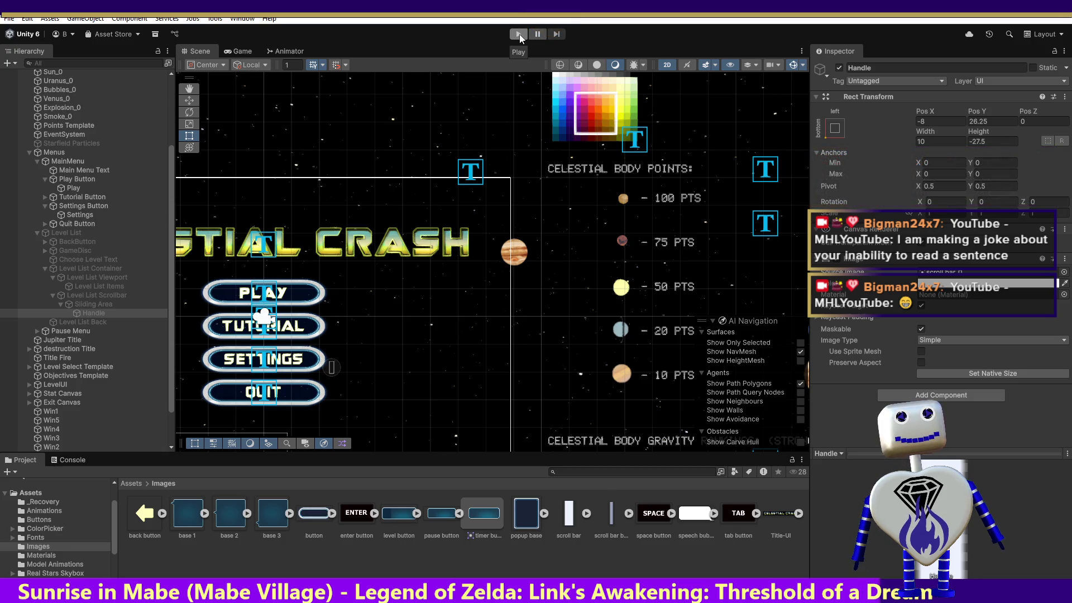
Rerun the game into the level select screen and select the Handle's Bottom offset field
{"action": "left_click", "coordinate": [519, 34]}
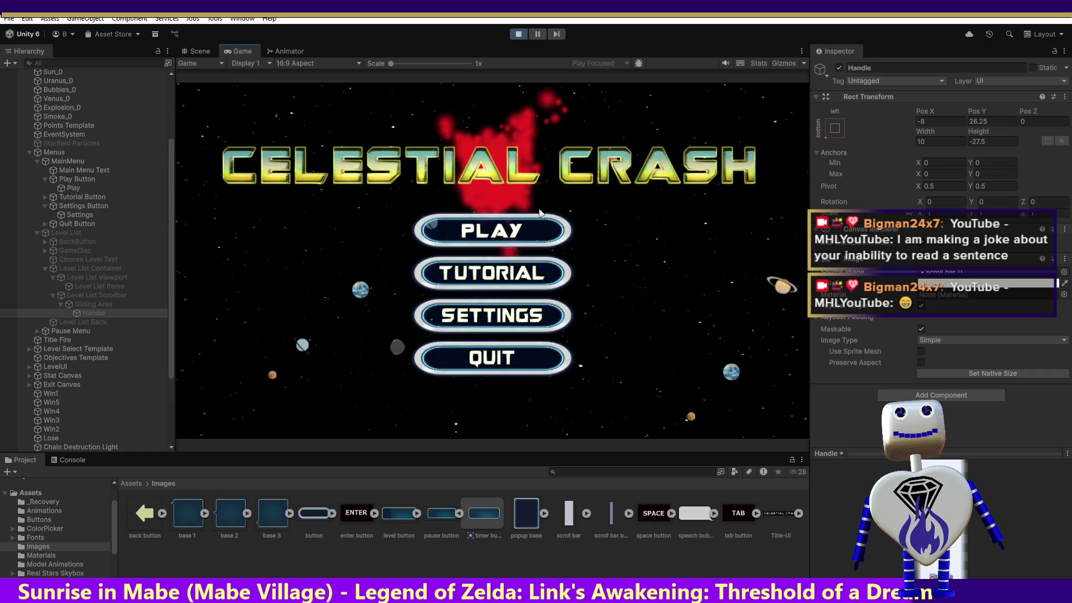
{"action": "left_click", "coordinate": [533, 232]}
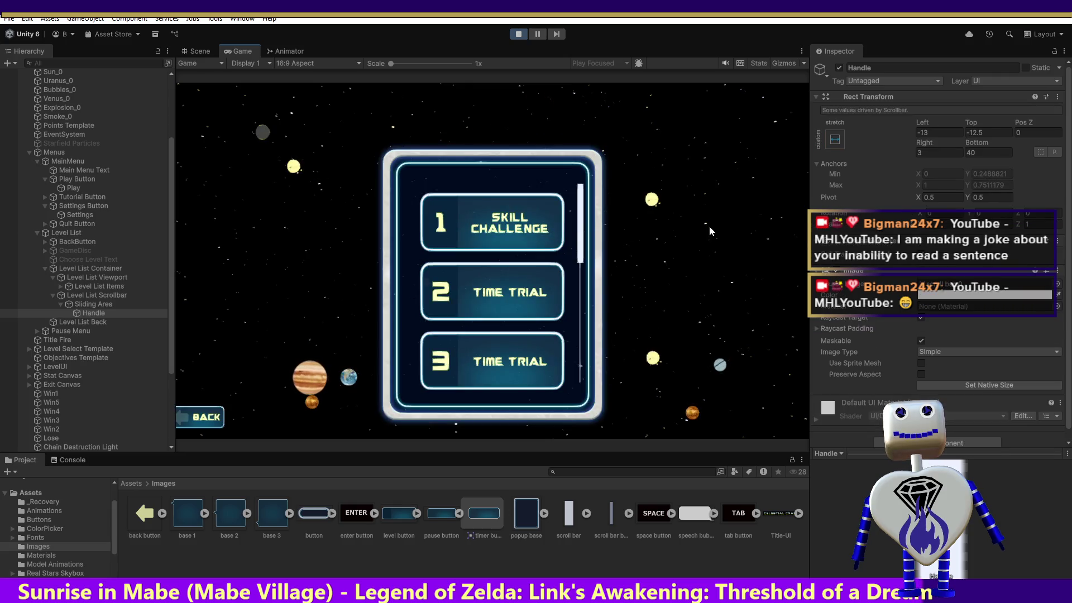
{"action": "left_click", "coordinate": [983, 152]}
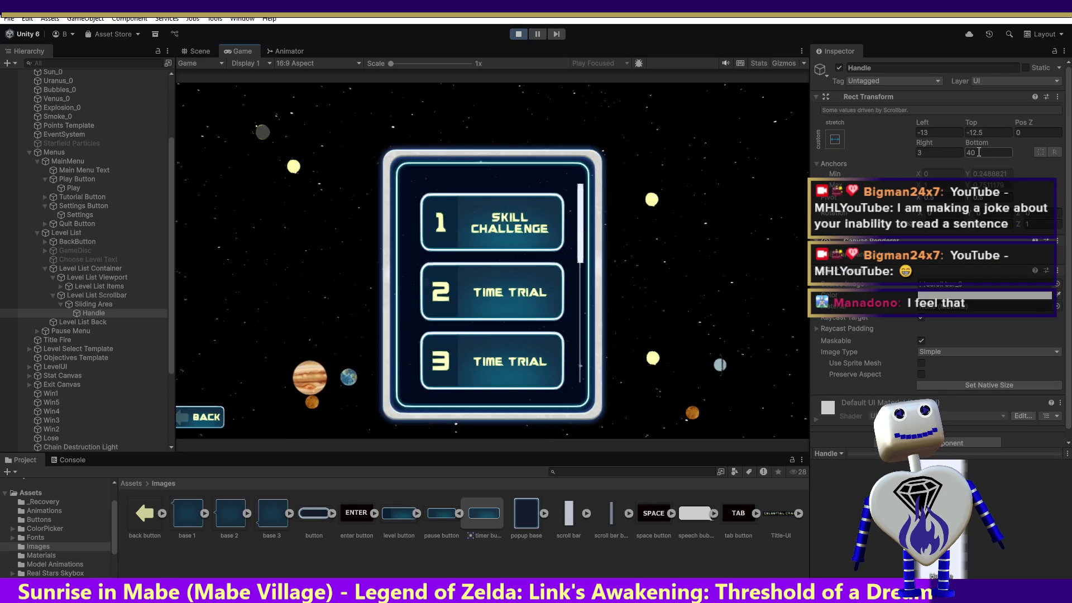